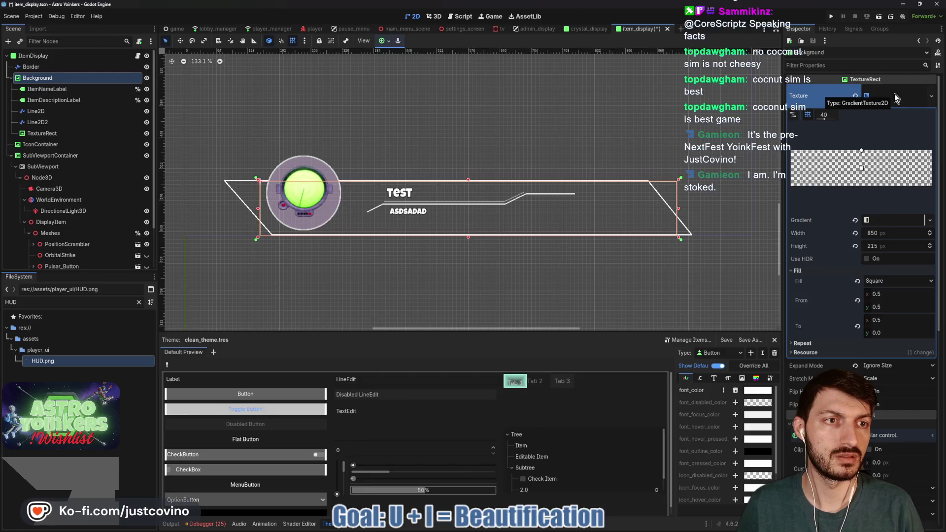
Clear the Background's gradient texture and save the item display scene
{"action": "left_click", "coordinate": [894, 94]}
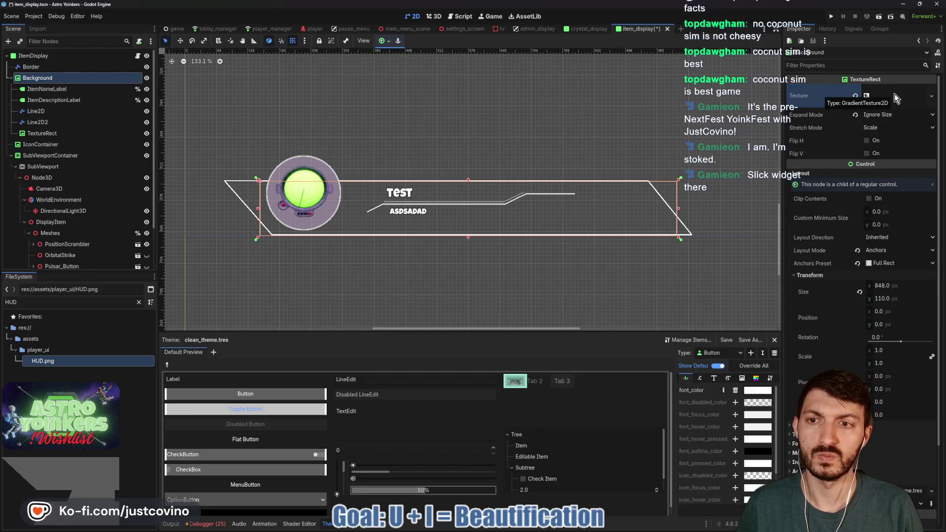
{"action": "left_click", "coordinate": [855, 95]}
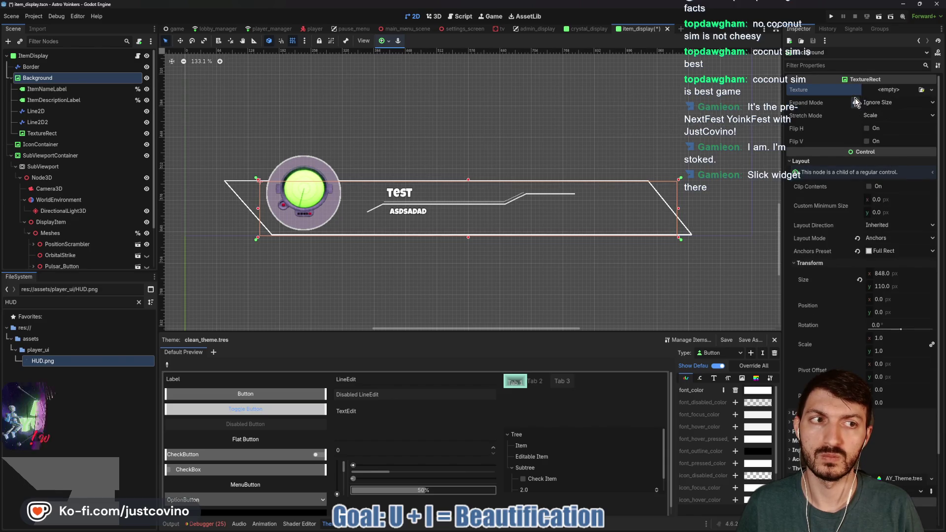
{"action": "key", "text": "ctrl+s"}
Select the Border Line2D outline node in the Scene tree
{"action": "left_click", "coordinate": [61, 56]}
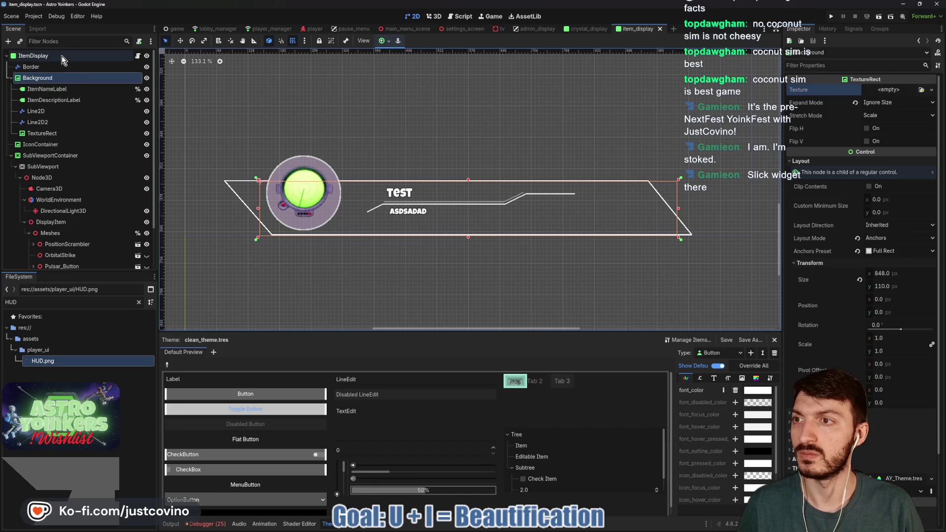
{"action": "left_click", "coordinate": [382, 297]}
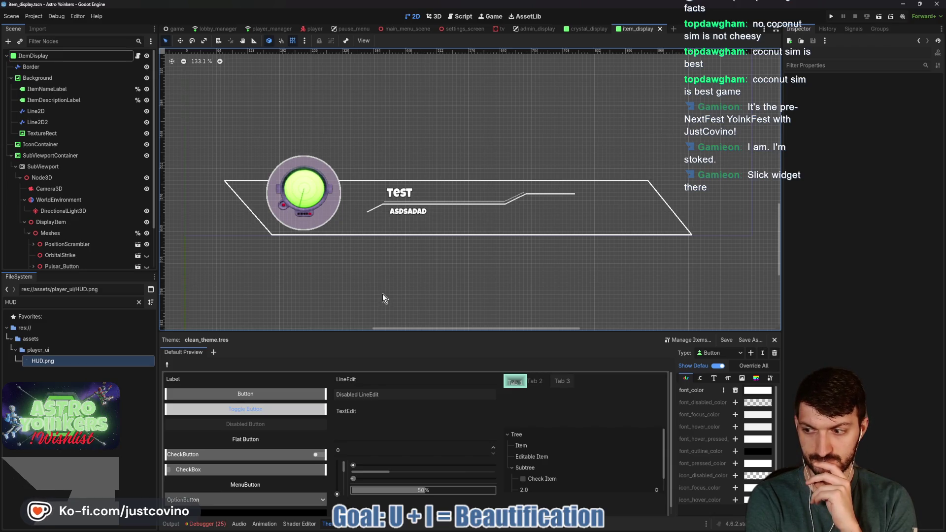
{"action": "left_click", "coordinate": [49, 67]}
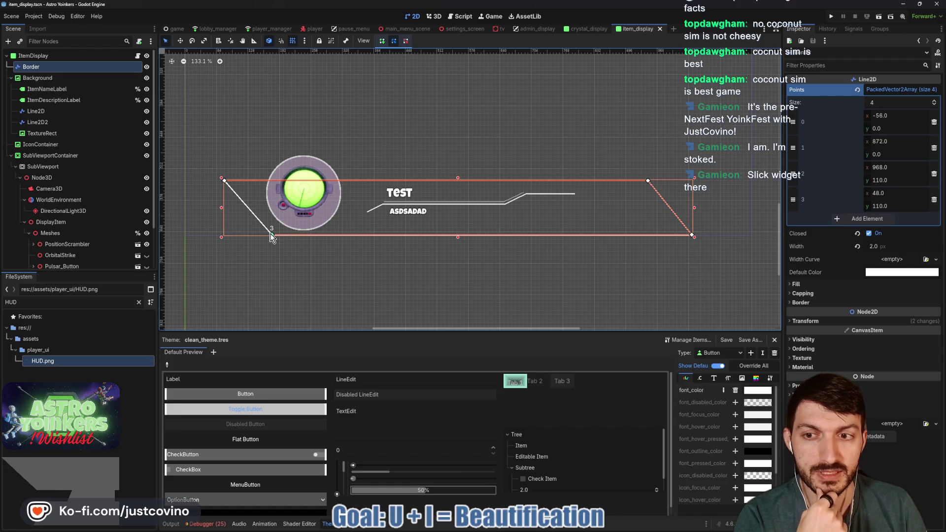
Reorder the Border points to (48,110), (-56,0), (872,0), (968,110)
{"action": "left_click_drag", "start_coordinate": [796, 199], "coordinate": [794, 122]}
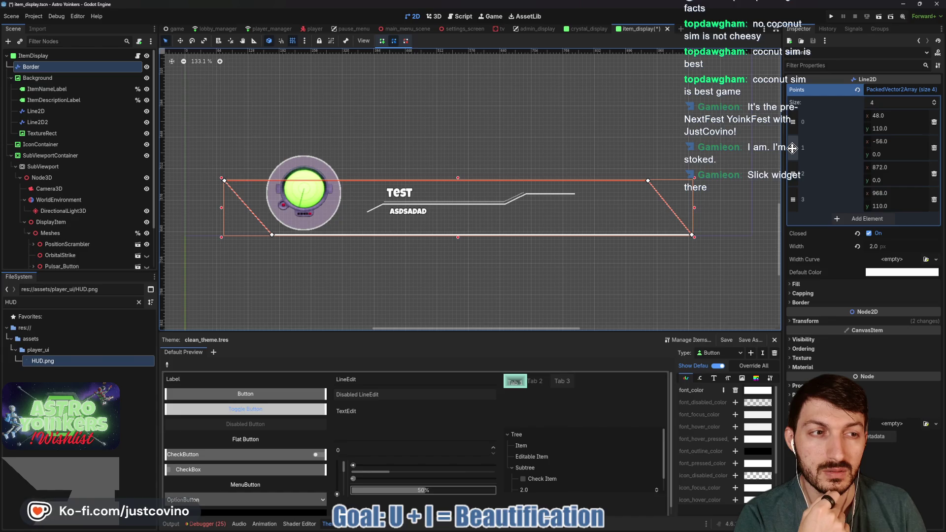
{"action": "left_click_drag", "start_coordinate": [793, 148], "coordinate": [793, 122]}
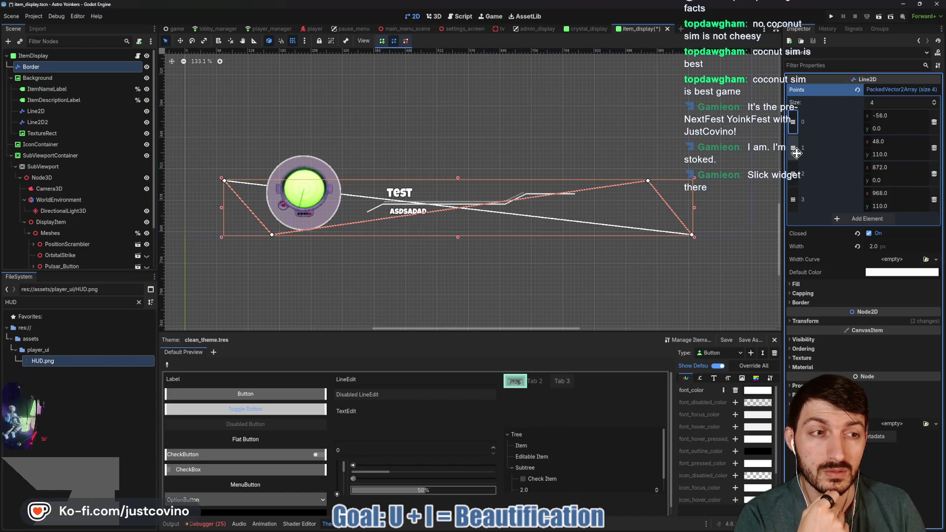
{"action": "left_click_drag", "start_coordinate": [796, 170], "coordinate": [793, 148]}
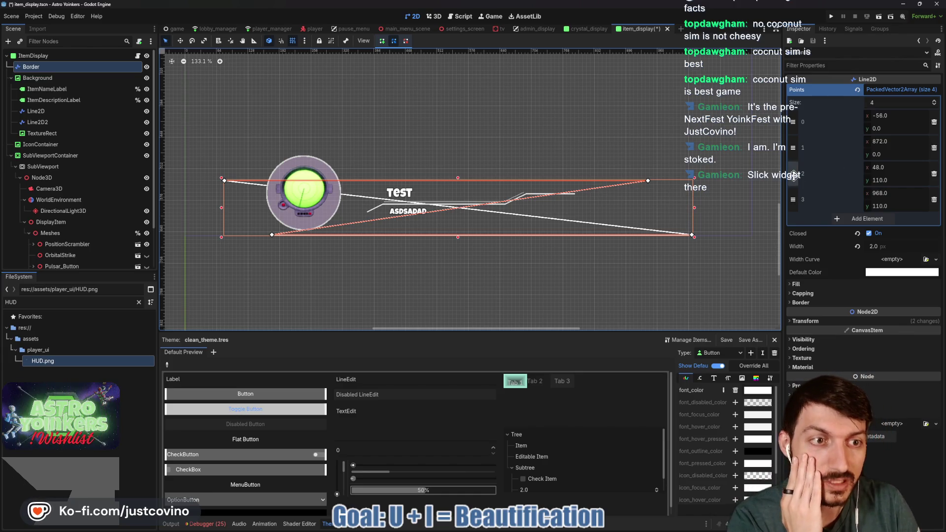
{"action": "mouse_move", "coordinate": [793, 148]}
{"action": "left_mouse_down"}
{"action": "mouse_move", "coordinate": [793, 174]}
{"action": "mouse_move", "coordinate": [793, 153]}
{"action": "mouse_move", "coordinate": [796, 163]}
{"action": "left_mouse_up"}
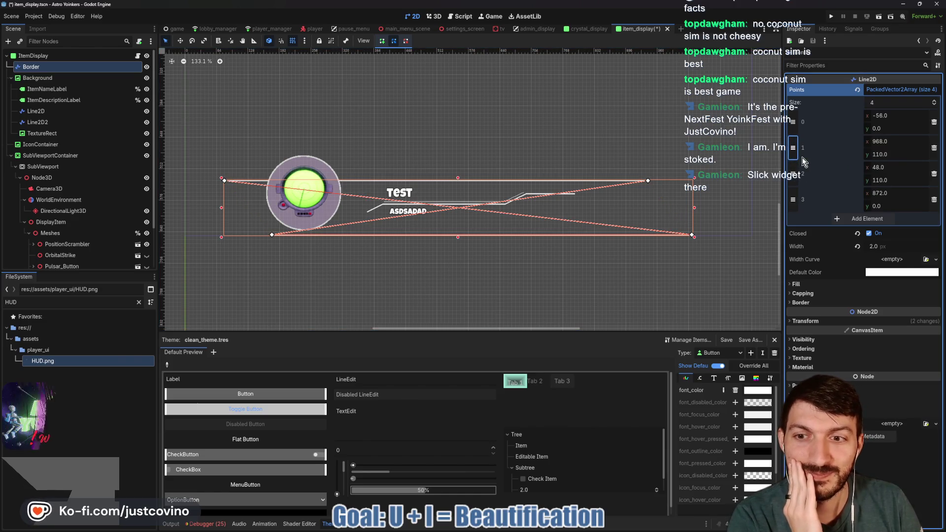
{"action": "left_click_drag", "start_coordinate": [793, 130], "coordinate": [794, 148]}
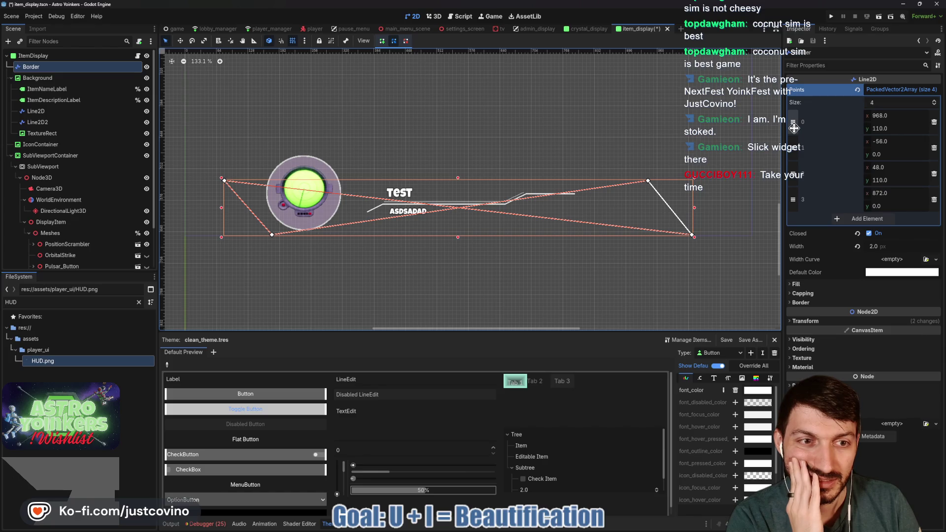
{"action": "left_click_drag", "start_coordinate": [794, 127], "coordinate": [794, 199]}
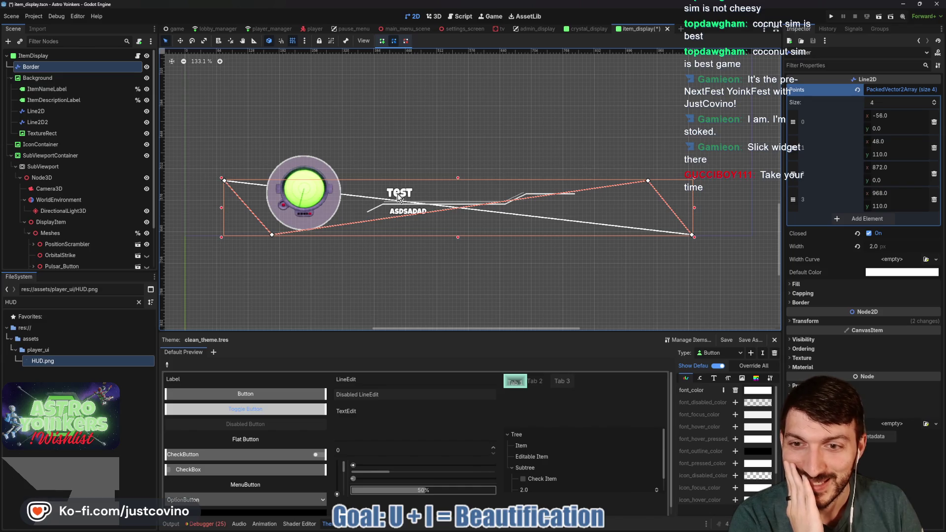
{"action": "left_click_drag", "start_coordinate": [787, 150], "coordinate": [792, 126]}
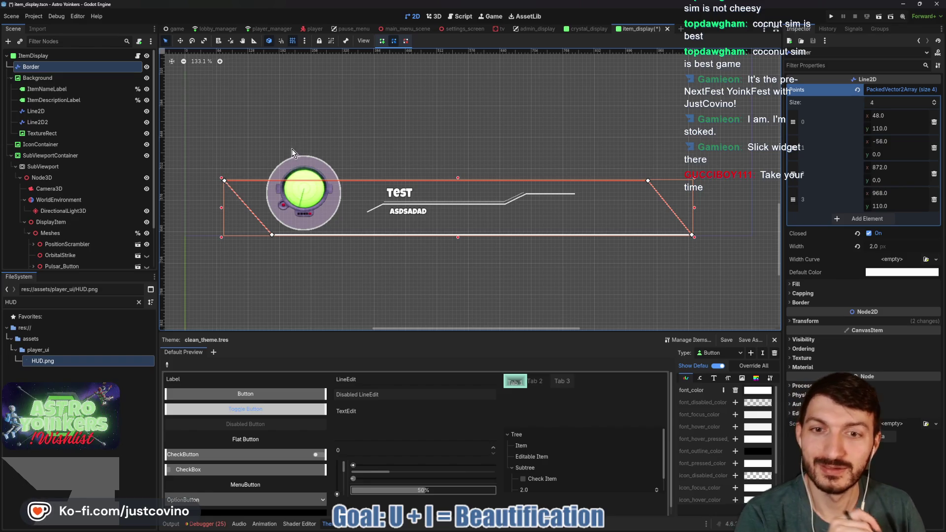
{"action": "left_click", "coordinate": [47, 80]}
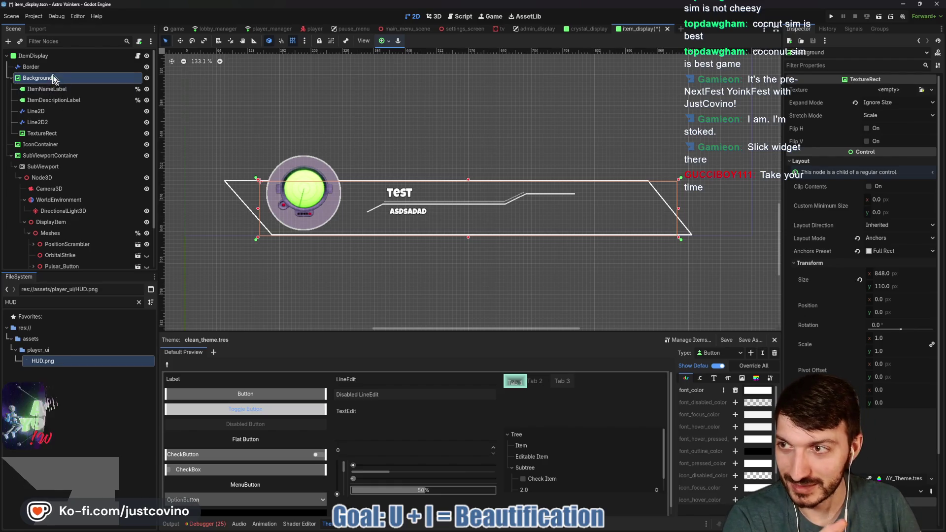
Set the Border points' y values to 0, 110, 110 and 0 to reverse the slant
{"action": "left_click", "coordinate": [49, 68]}
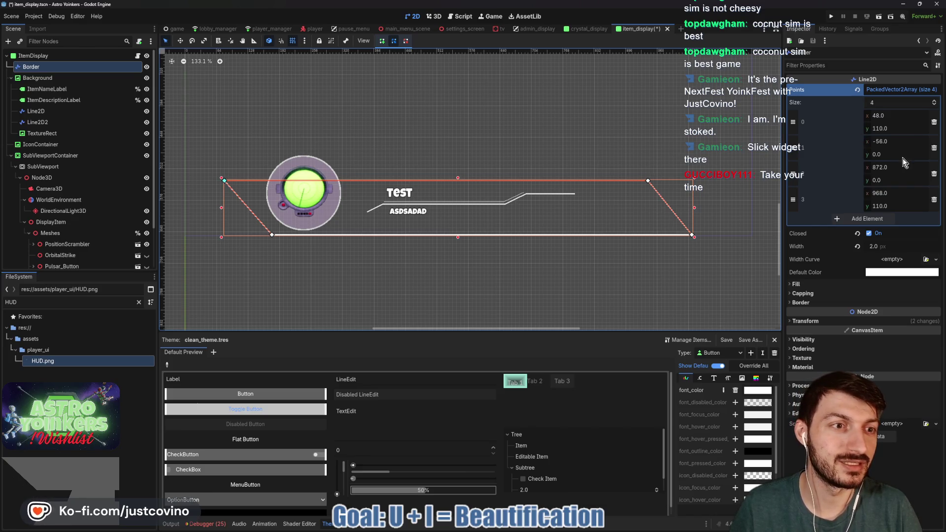
{"action": "type", "text": "10"}
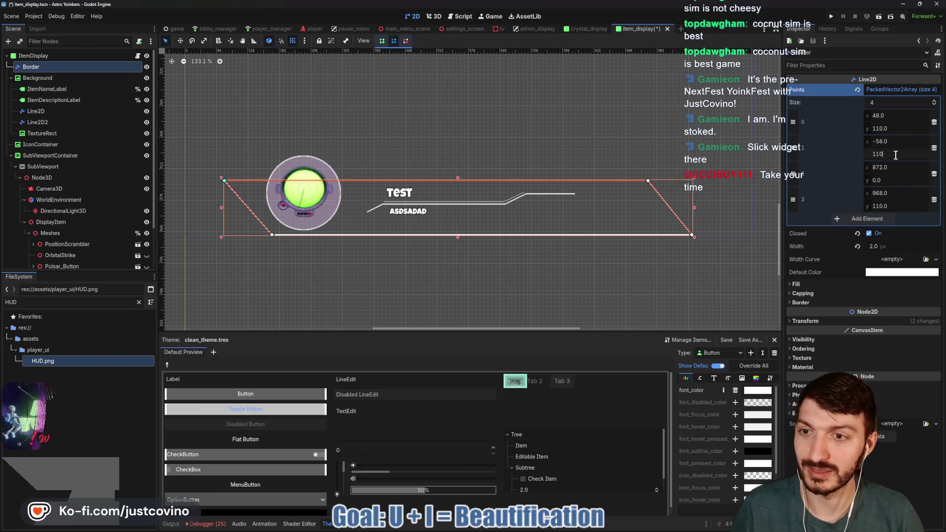
{"action": "key", "text": "Return"}
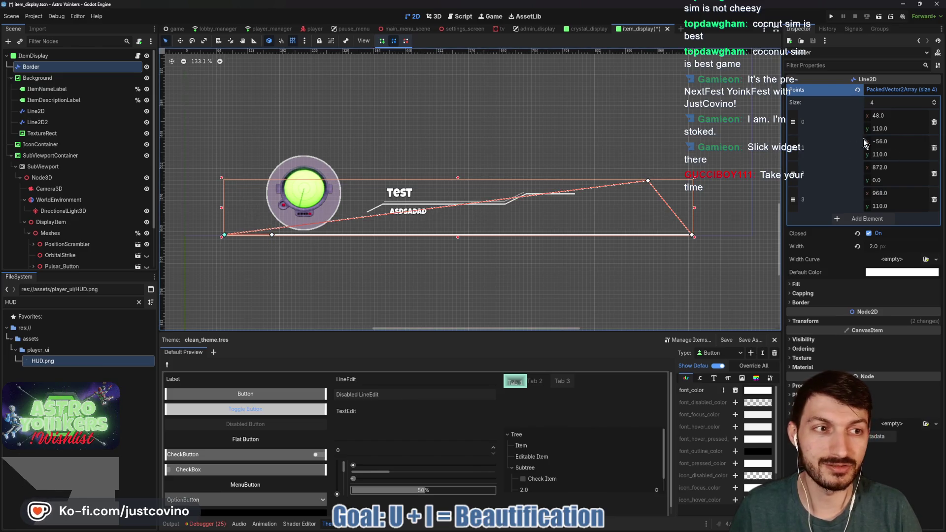
{"action": "left_click", "coordinate": [894, 128]}
{"action": "type", "text": "0"}
{"action": "key", "text": "Return"}
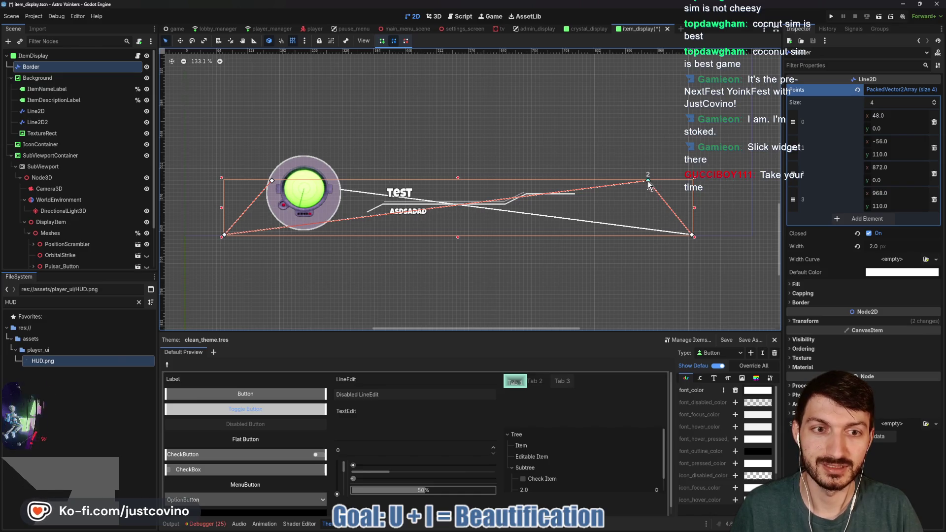
{"action": "left_click", "coordinate": [897, 181]}
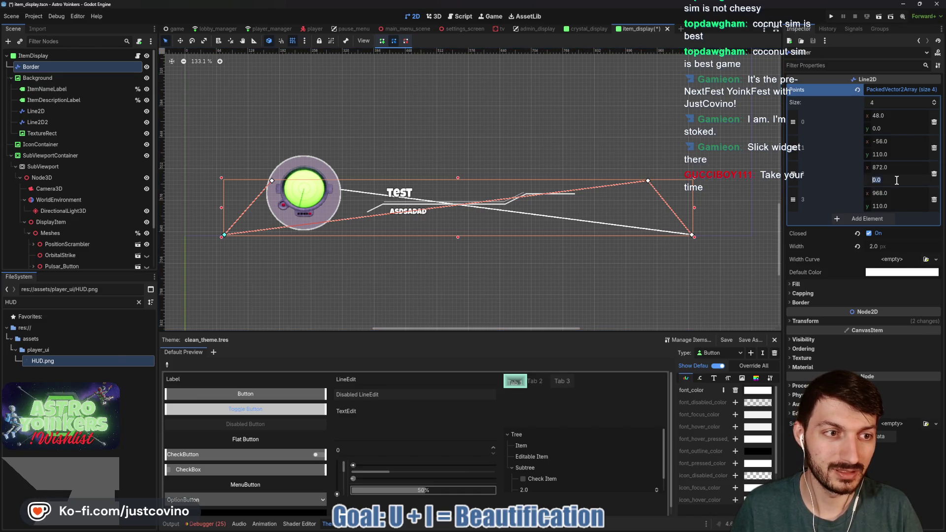
{"action": "type", "text": "110"}
{"action": "key", "text": "Return"}
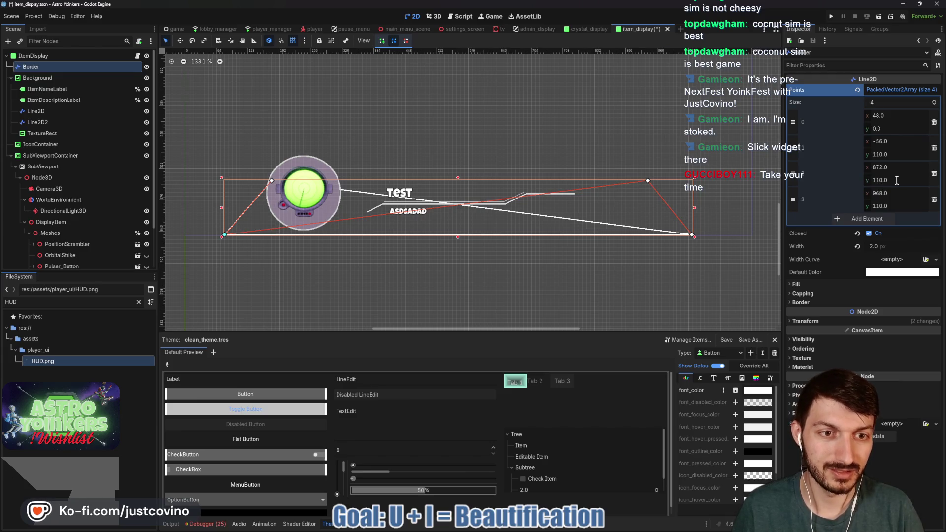
{"action": "left_click", "coordinate": [896, 207]}
{"action": "type", "text": "0"}
{"action": "key", "text": "Return"}
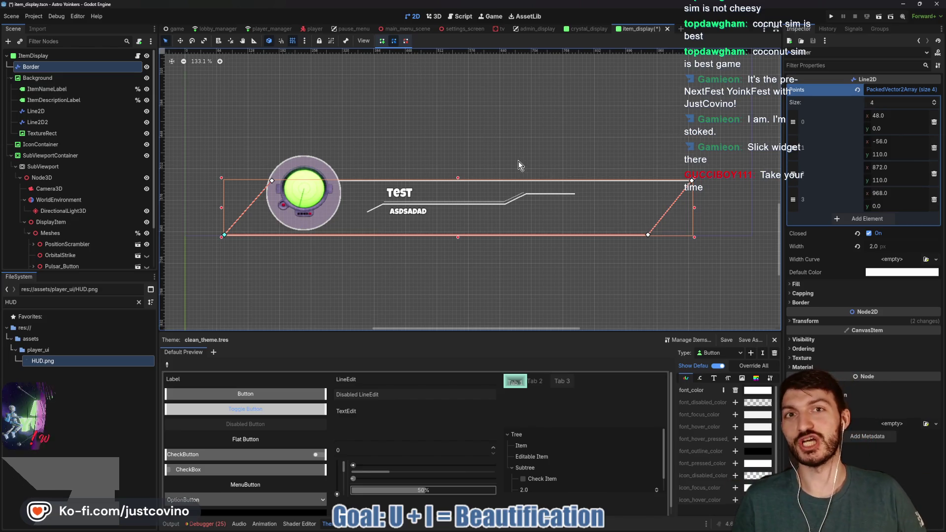
{"action": "left_click", "coordinate": [47, 78]}
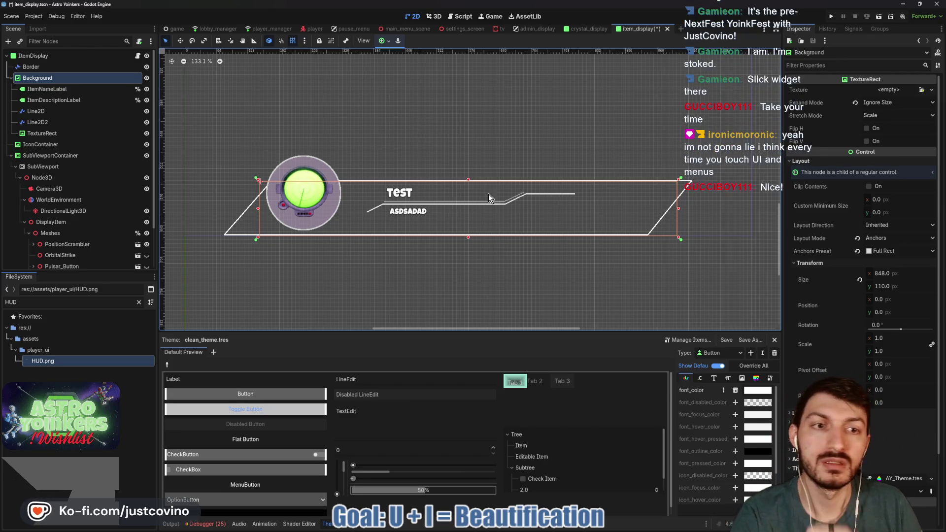
{"action": "left_click", "coordinate": [46, 64]}
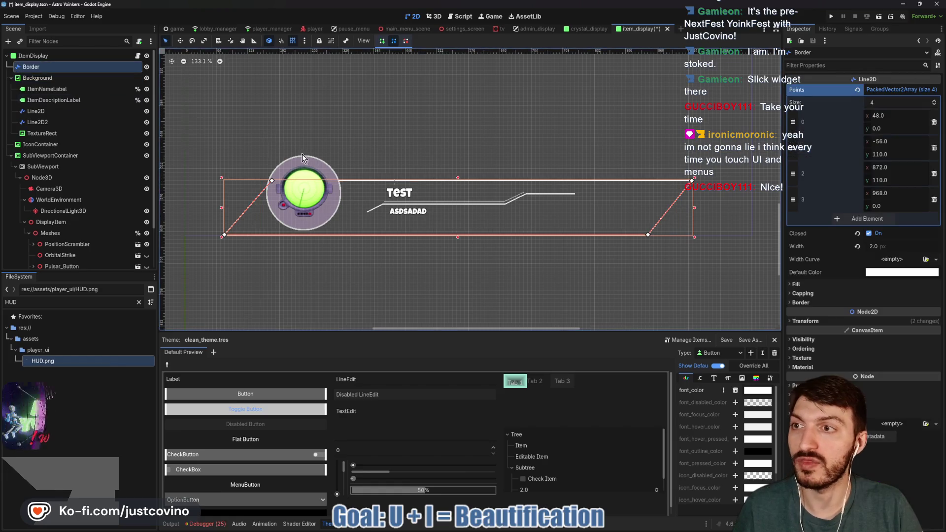
Move the Border outline about 28 px left, save, and switch to admin_display
{"action": "key", "text": "w"}
{"action": "left_click_drag", "start_coordinate": [498, 200], "coordinate": [486, 198]}
{"action": "left_click_drag", "start_coordinate": [487, 197], "coordinate": [493, 202]}
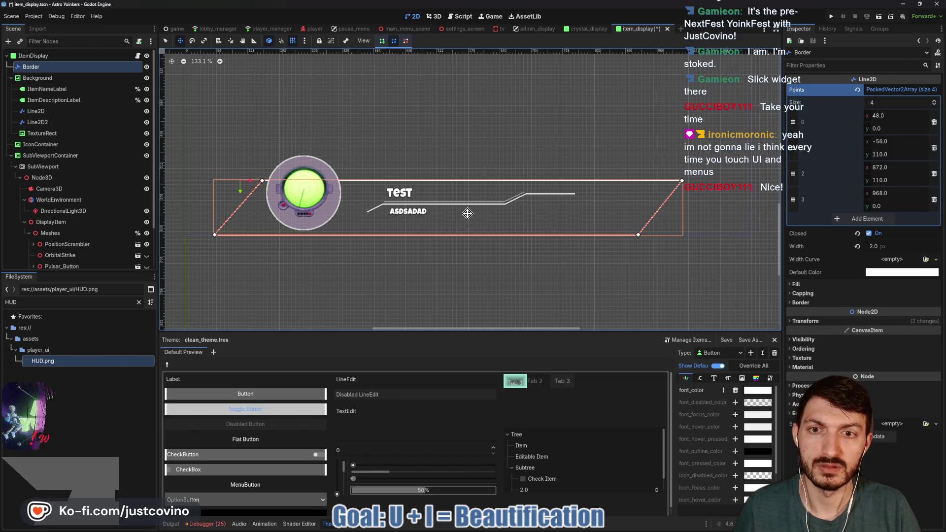
{"action": "key", "text": "ctrl+s"}
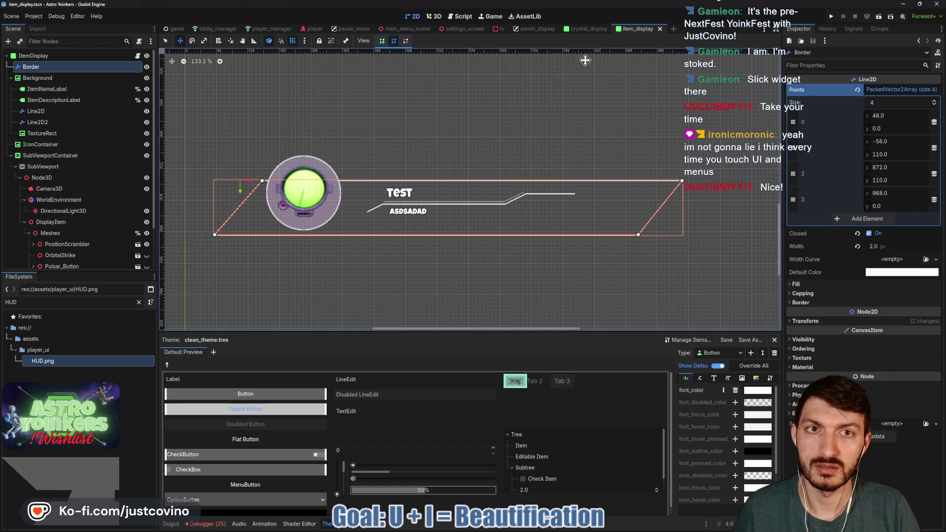
{"action": "left_click", "coordinate": [537, 29]}
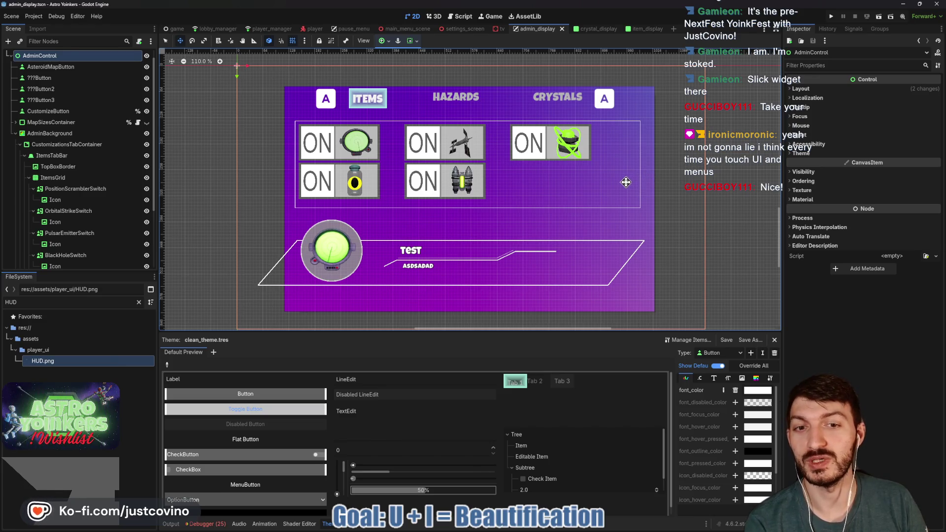
Narrow the Border outline, shift it about 24 px right, save, and view admin_display
{"action": "left_click", "coordinate": [640, 30]}
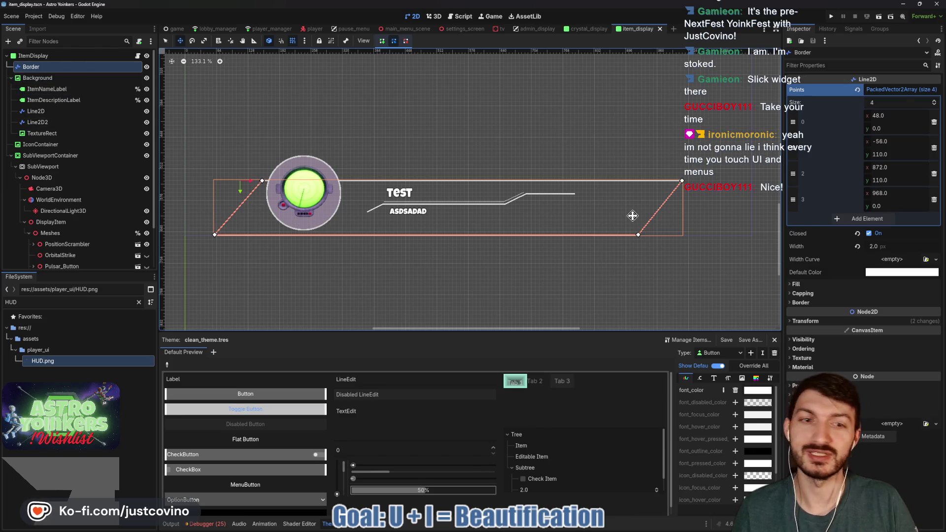
{"action": "key", "text": "q"}
{"action": "left_click_drag", "start_coordinate": [685, 213], "coordinate": [616, 212]}
{"action": "key", "text": "w"}
{"action": "left_click_drag", "start_coordinate": [402, 211], "coordinate": [415, 211]}
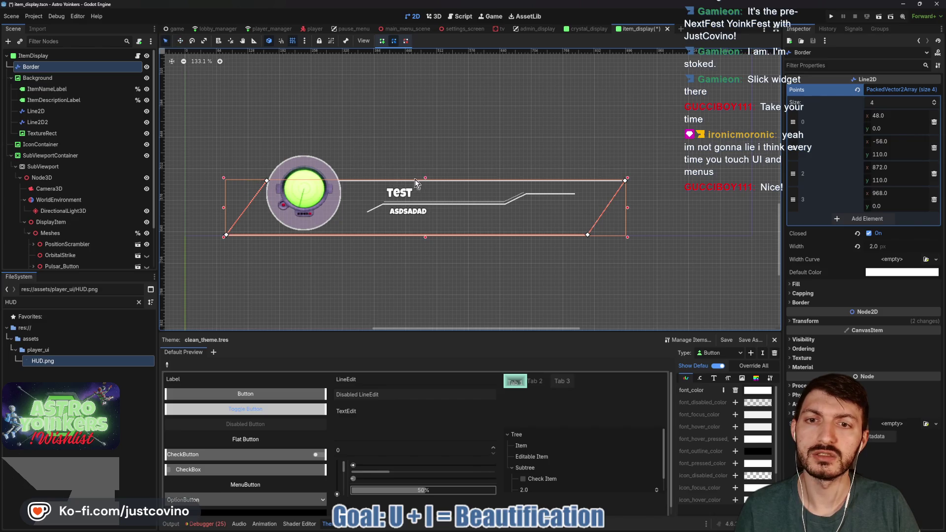
{"action": "left_click_drag", "start_coordinate": [425, 181], "coordinate": [423, 224]}
{"action": "key", "text": "ctrl+s"}
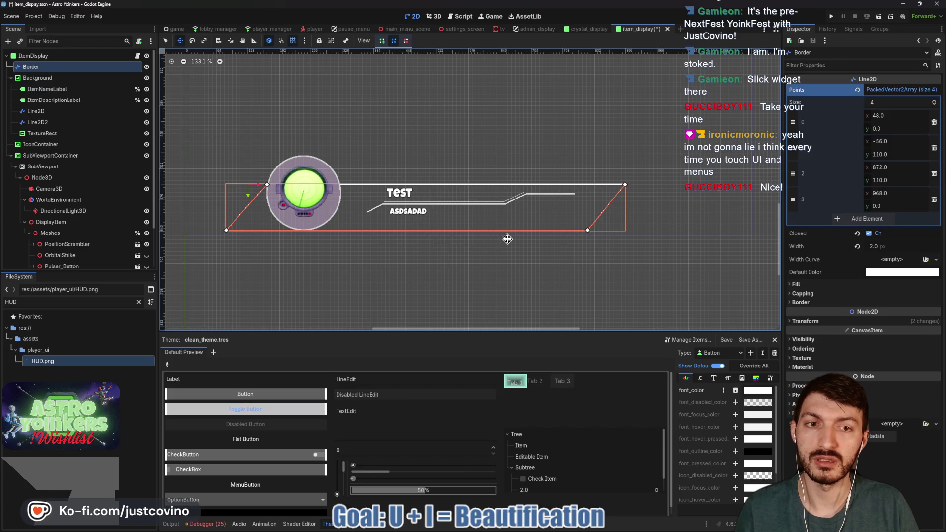
{"action": "left_click", "coordinate": [535, 30]}
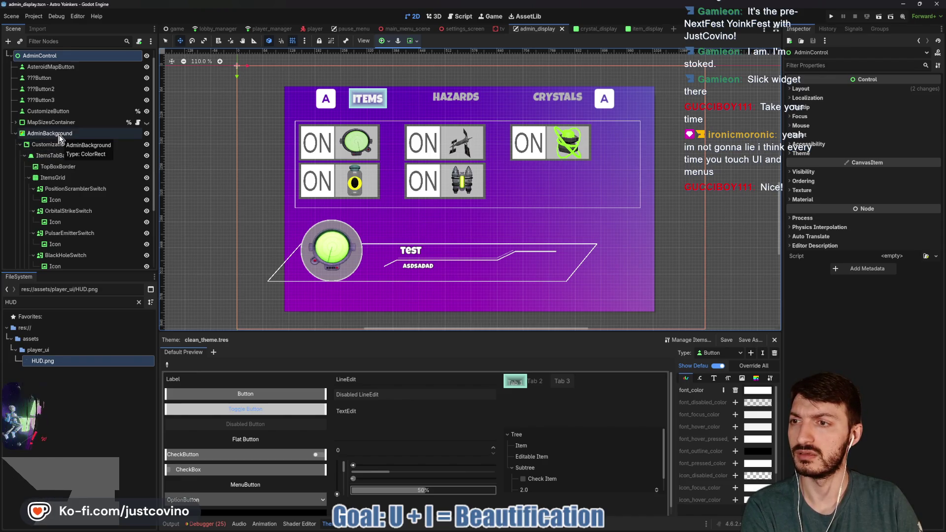
Try the ItemDisplay at several horizontal positions in the admin menu, then return to item_display
{"action": "scroll", "coordinate": [81, 219], "scroll_direction": "down", "scroll_amount": 3}
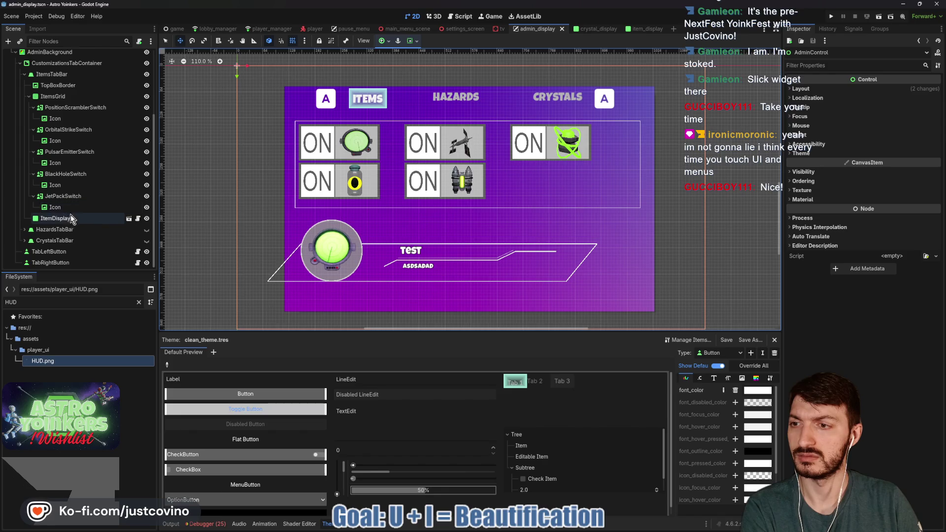
{"action": "left_click", "coordinate": [69, 218]}
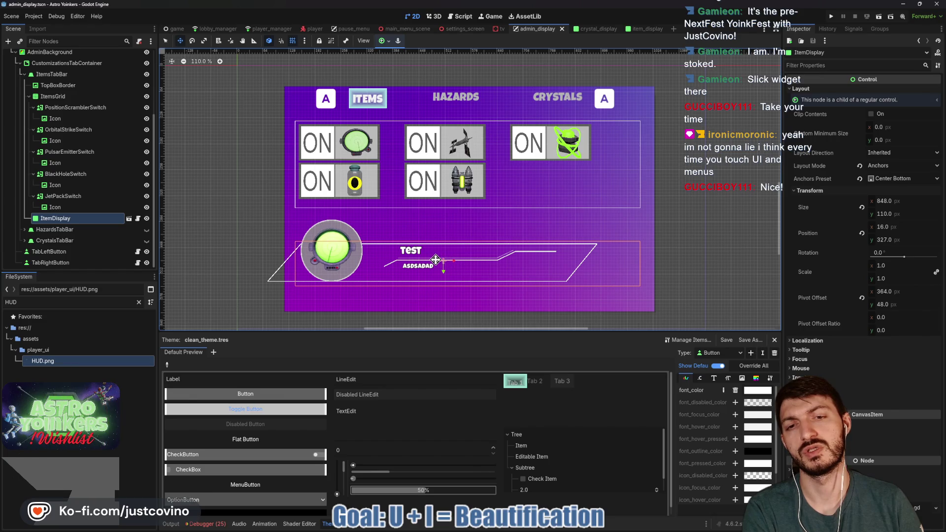
{"action": "left_click_drag", "start_coordinate": [436, 260], "coordinate": [460, 260]}
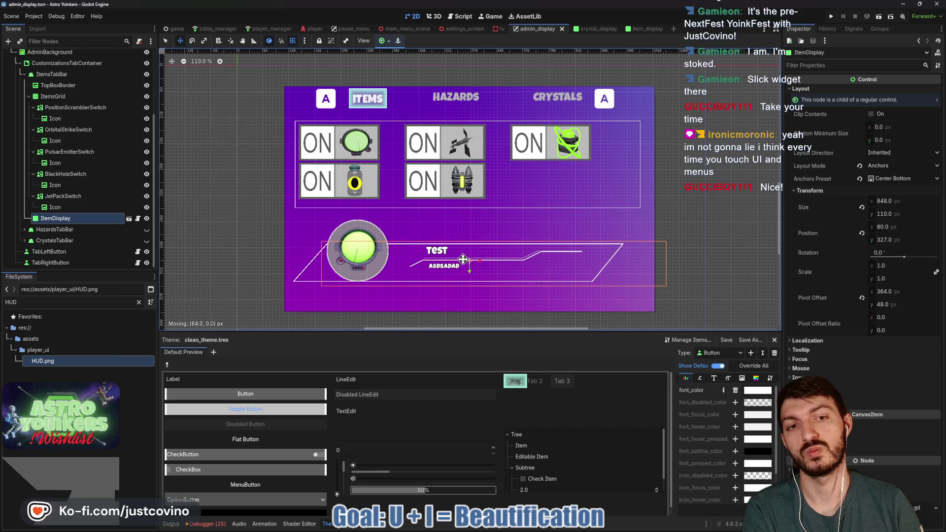
{"action": "left_click_drag", "start_coordinate": [464, 260], "coordinate": [476, 260]}
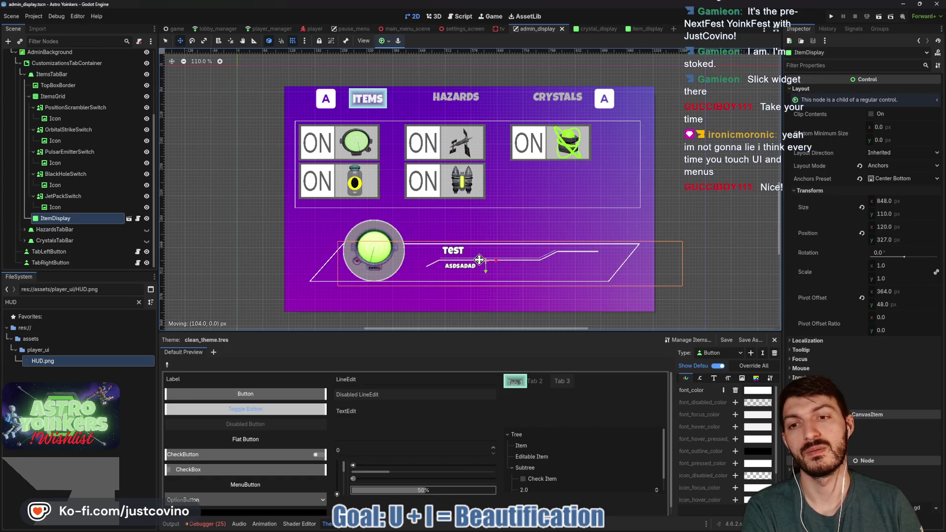
{"action": "left_click_drag", "start_coordinate": [479, 260], "coordinate": [462, 256]}
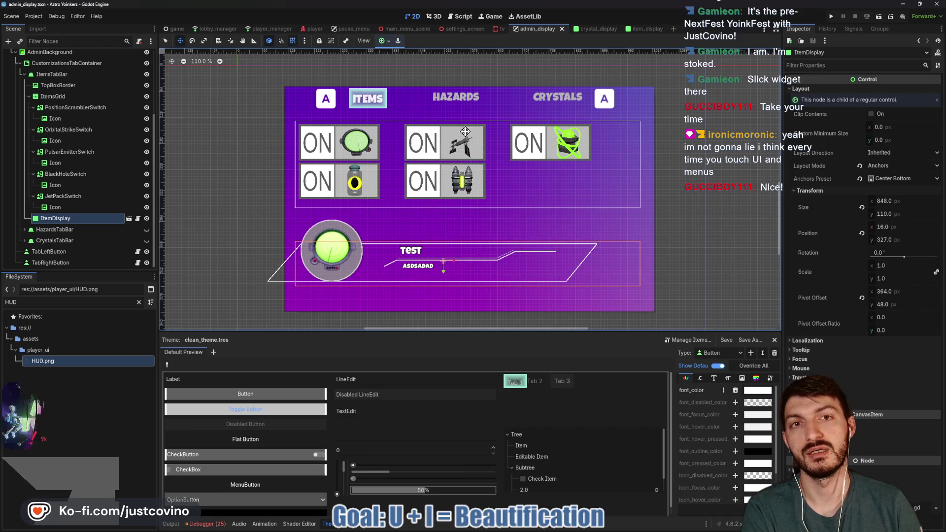
{"action": "left_click", "coordinate": [639, 29]}
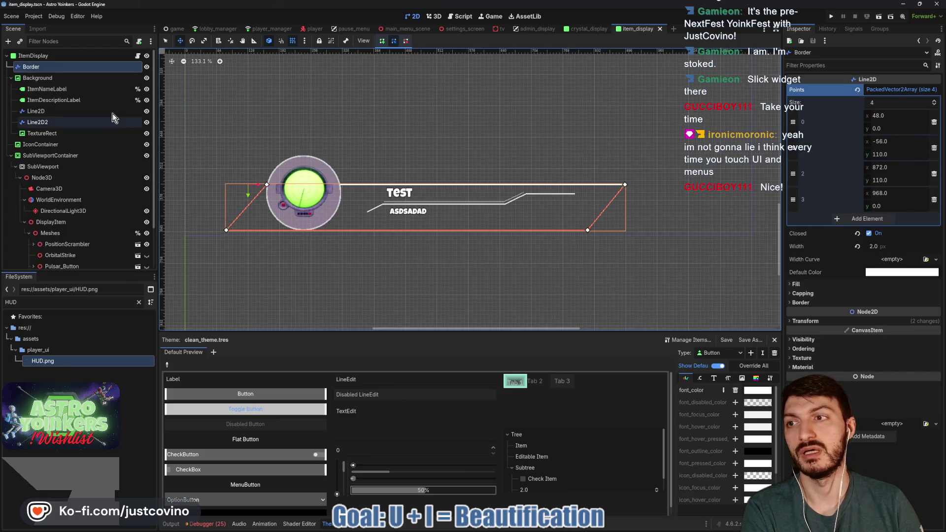
Inspect the item Background's Texture options without changing them, then go to crystal_display
{"action": "left_click", "coordinate": [105, 77]}
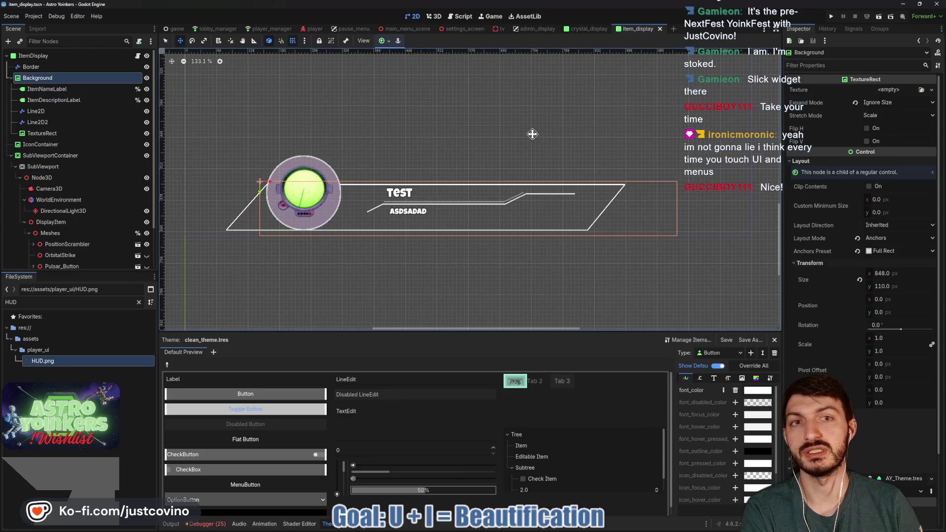
{"action": "left_click", "coordinate": [889, 90]}
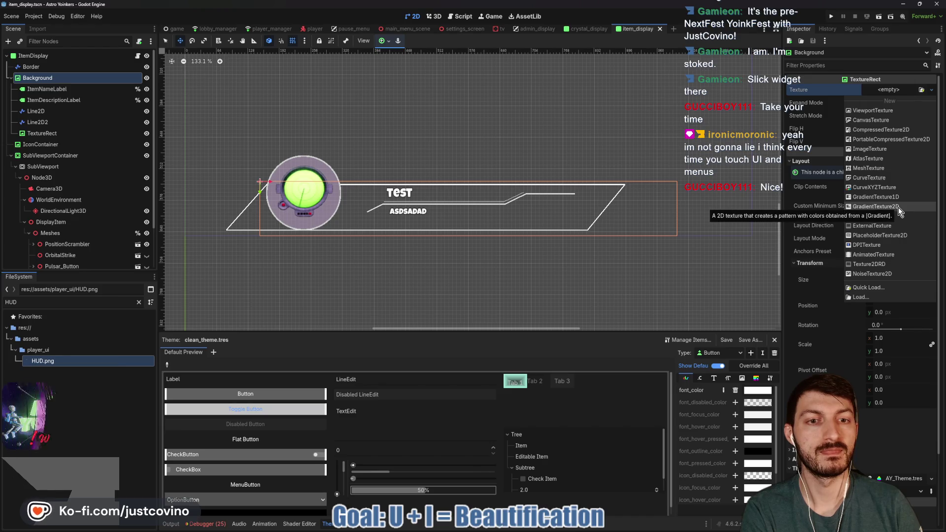
{"action": "left_click", "coordinate": [587, 34]}
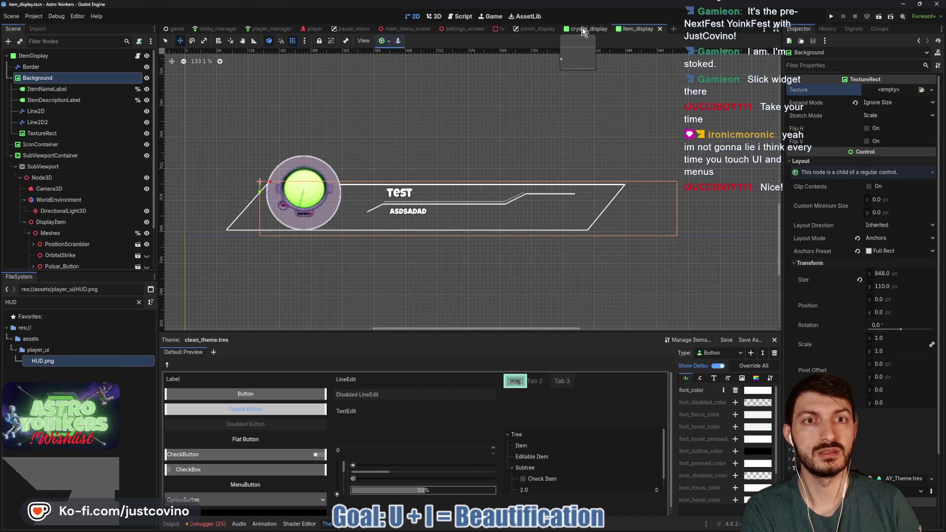
{"action": "left_click", "coordinate": [587, 32]}
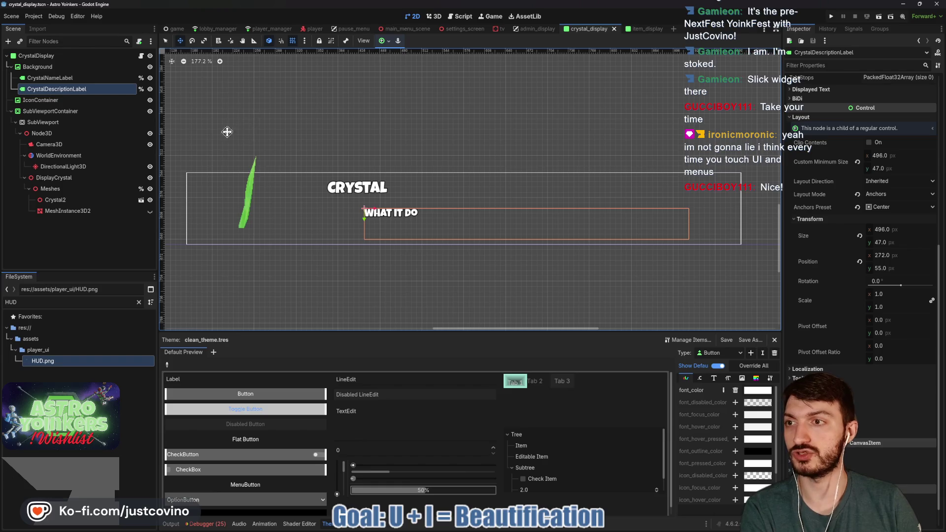
Copy the crystal display Background's gradient texture onto the item display's Background
{"action": "key", "text": "Up"}
{"action": "key", "text": "Up"}
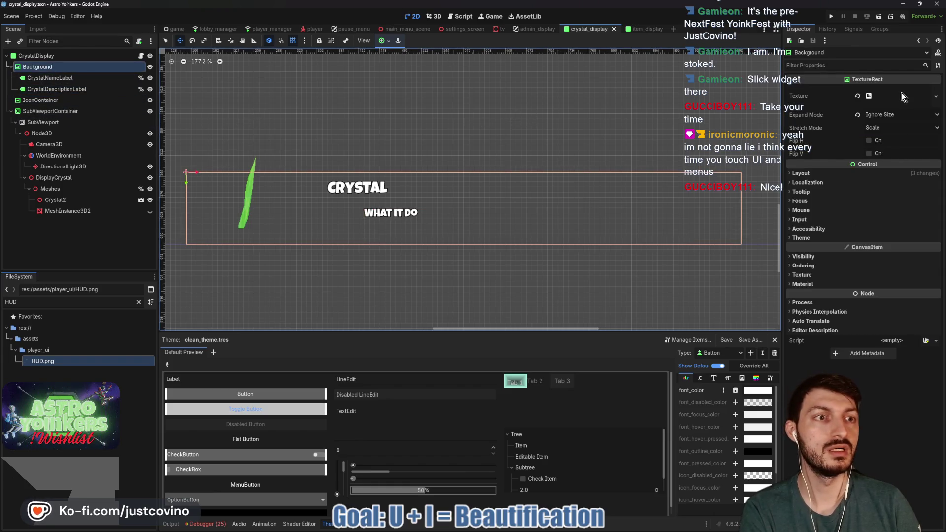
{"action": "left_click", "coordinate": [898, 96]}
{"action": "left_click", "coordinate": [871, 369]}
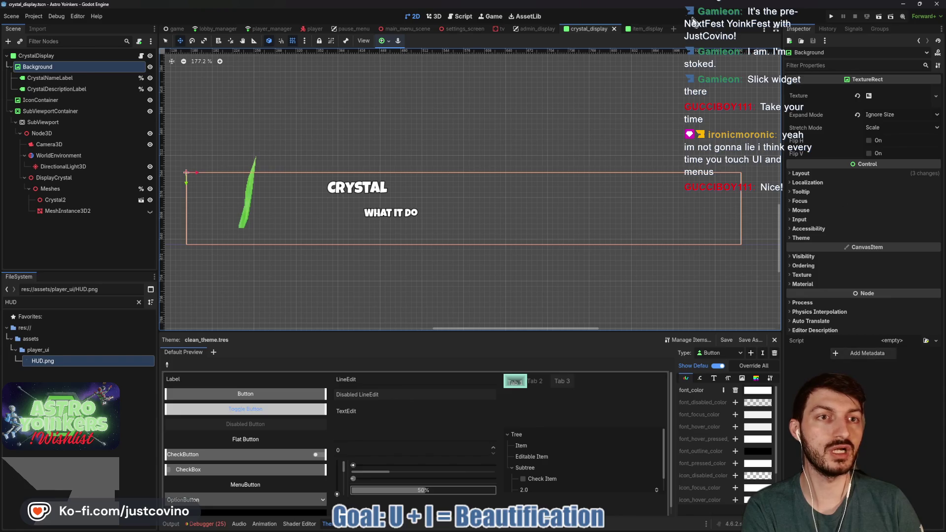
{"action": "left_click", "coordinate": [638, 29]}
{"action": "left_click", "coordinate": [886, 93]}
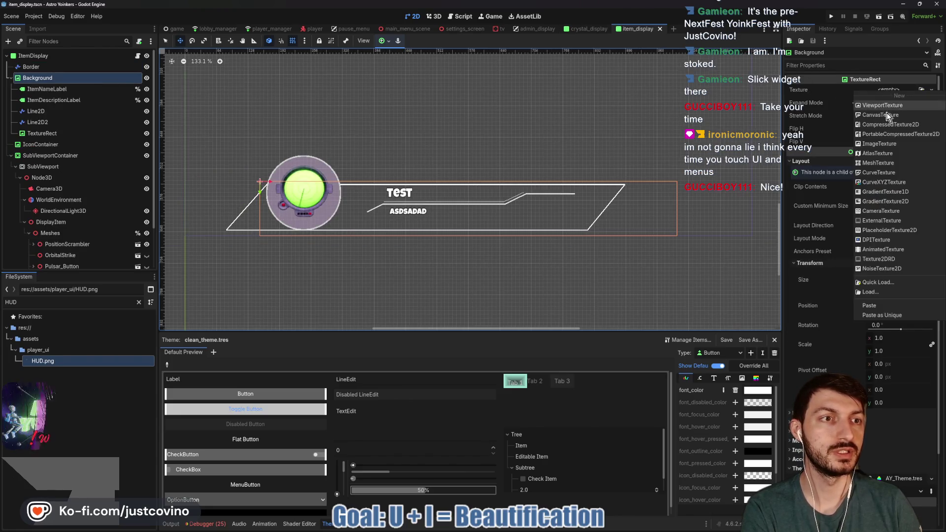
{"action": "left_click", "coordinate": [889, 311]}
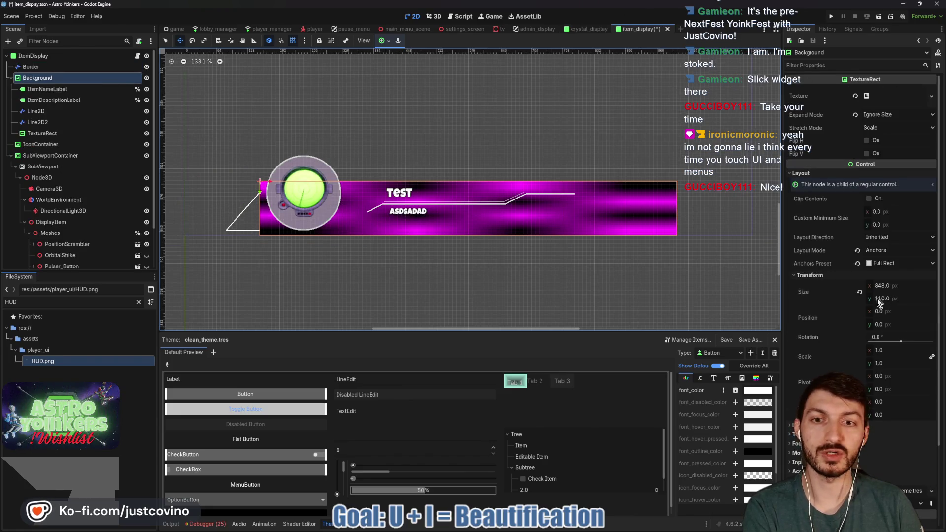
Review the pasted GradientTexture2D's fill settings, save, and select the Border line
{"action": "left_click", "coordinate": [894, 92]}
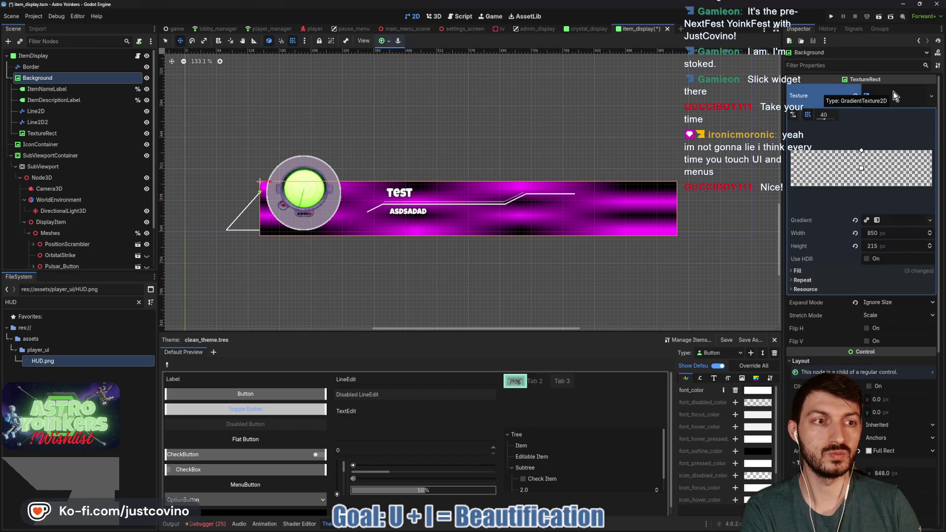
{"action": "left_click", "coordinate": [894, 91]}
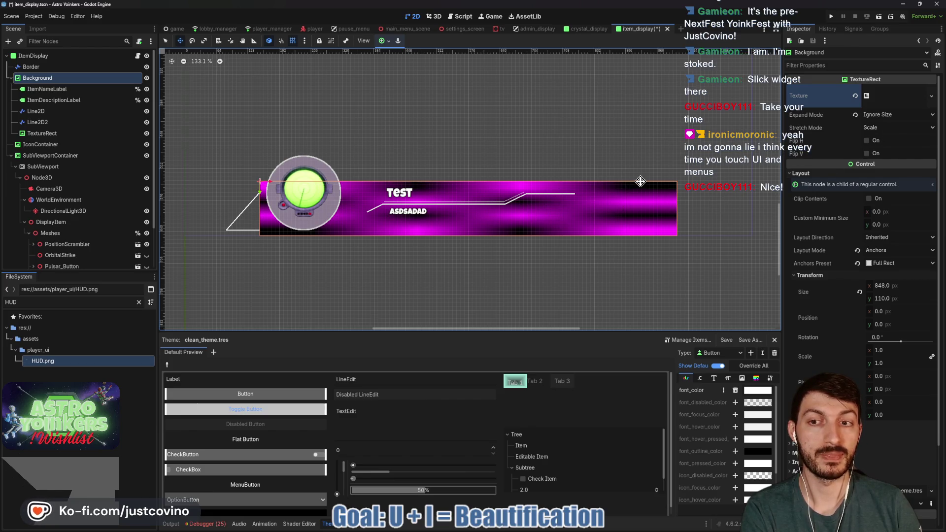
{"action": "left_click", "coordinate": [881, 93]}
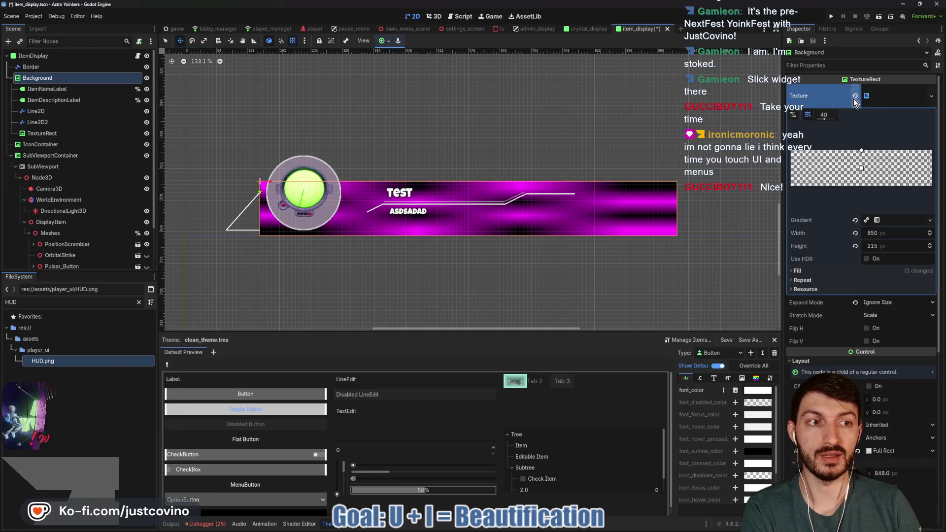
{"action": "left_click", "coordinate": [798, 270]}
{"action": "left_click", "coordinate": [800, 271]}
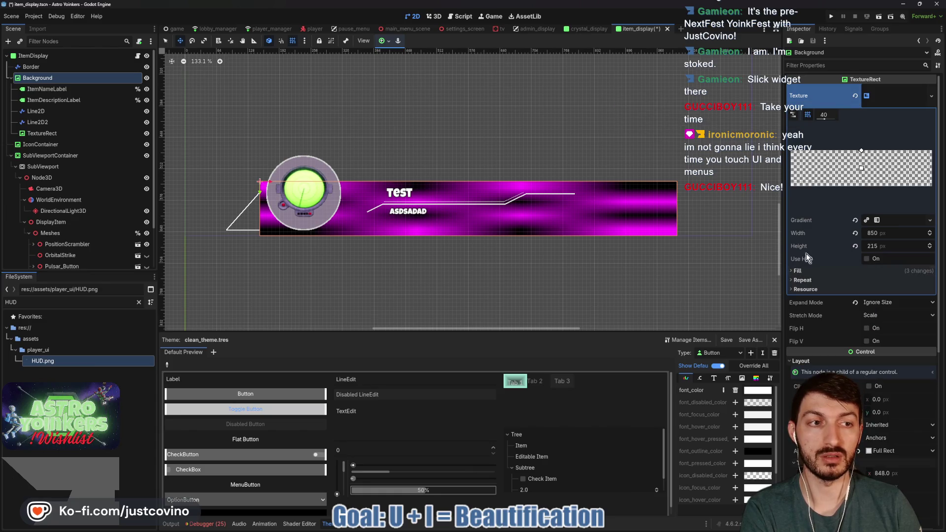
{"action": "key", "text": "ctrl+s"}
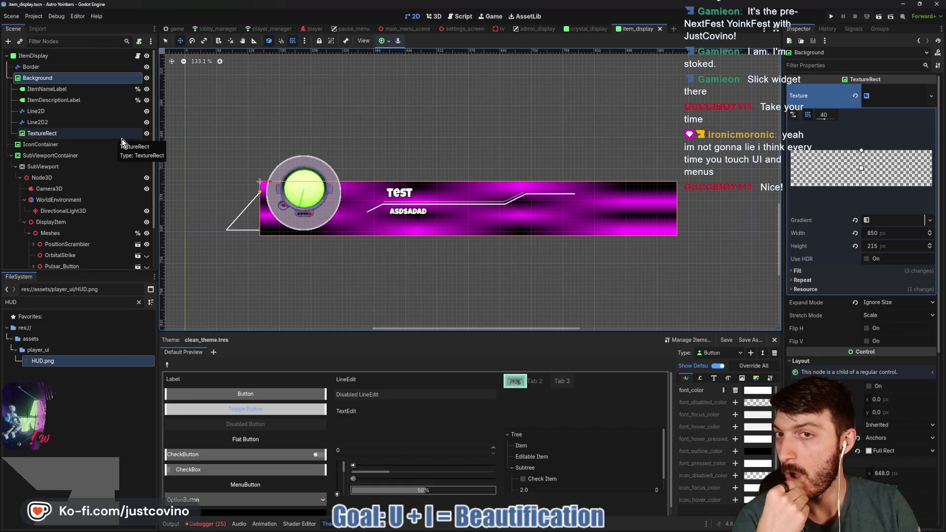
{"action": "left_click", "coordinate": [54, 88]}
{"action": "left_click", "coordinate": [51, 80]}
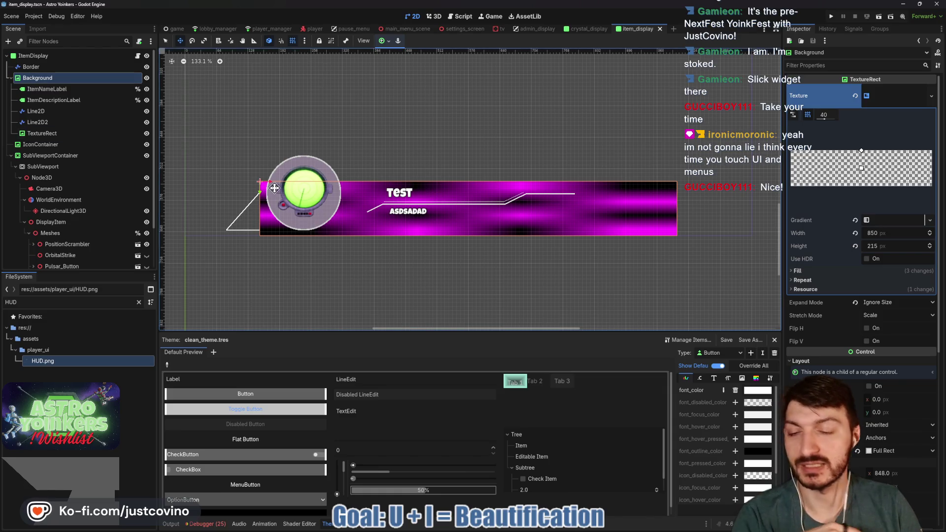
{"action": "left_click", "coordinate": [31, 66]}
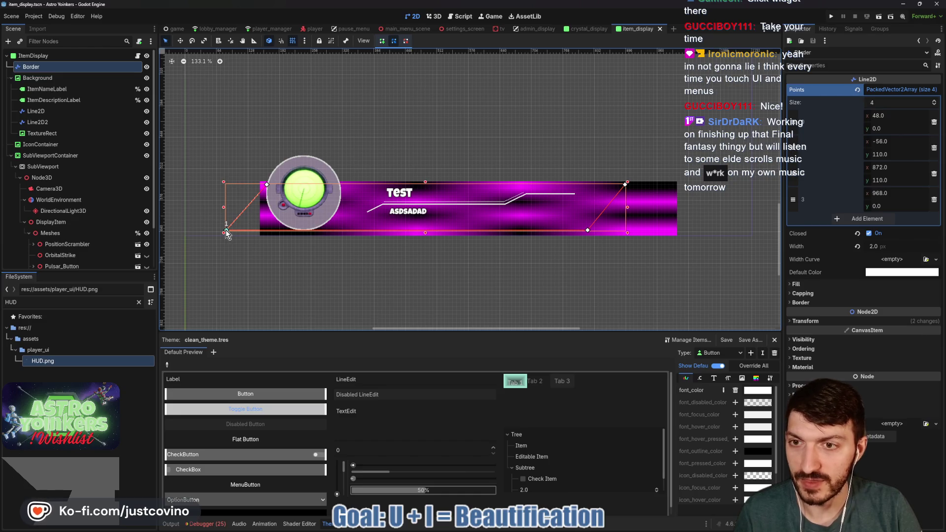
Drag the Border's four corners to the magenta background's edges, top points at y −9.5
{"action": "left_click_drag", "start_coordinate": [226, 230], "coordinate": [260, 235]}
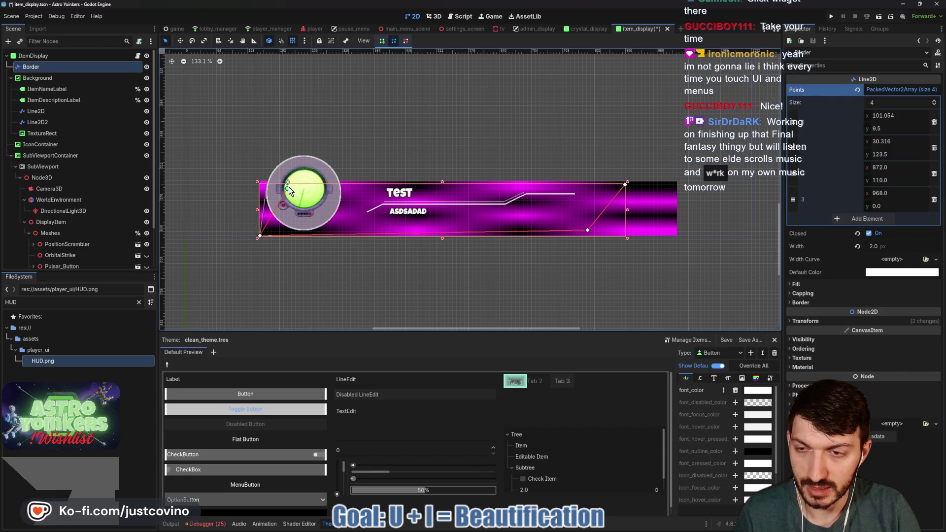
{"action": "mouse_move", "coordinate": [288, 186]}
{"action": "left_mouse_down"}
{"action": "mouse_move", "coordinate": [286, 179]}
{"action": "mouse_move", "coordinate": [297, 182]}
{"action": "left_mouse_up"}
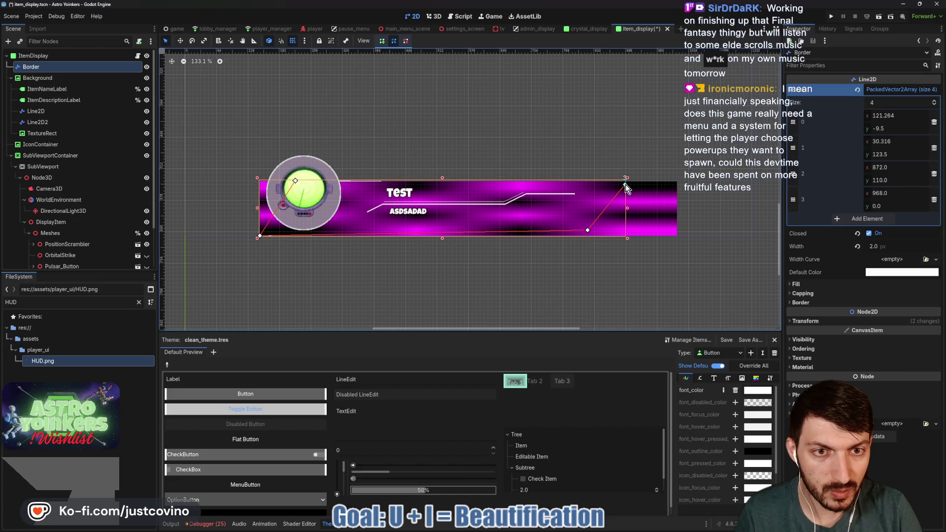
{"action": "left_click_drag", "start_coordinate": [625, 185], "coordinate": [676, 182]}
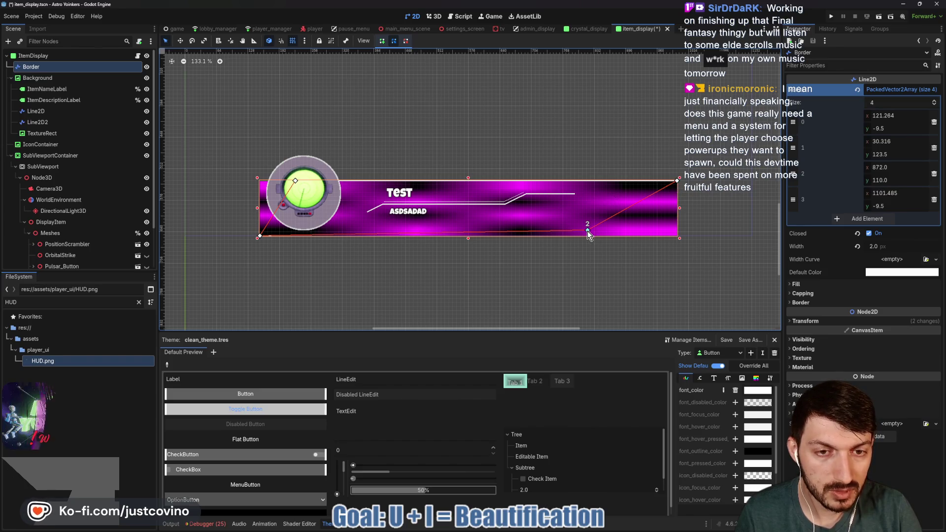
{"action": "left_click_drag", "start_coordinate": [588, 231], "coordinate": [611, 236]}
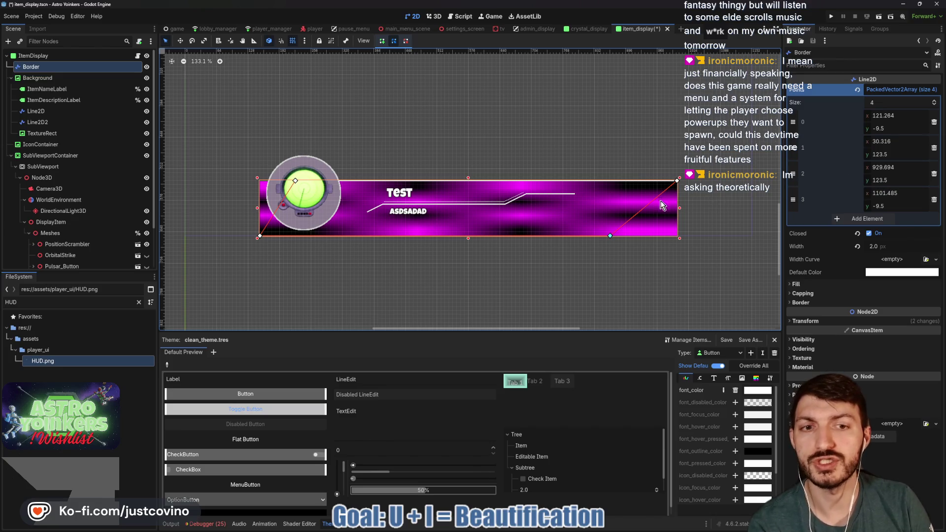
Remove the item Background's gradient texture, save, and return to admin_display
{"action": "left_click", "coordinate": [35, 77]}
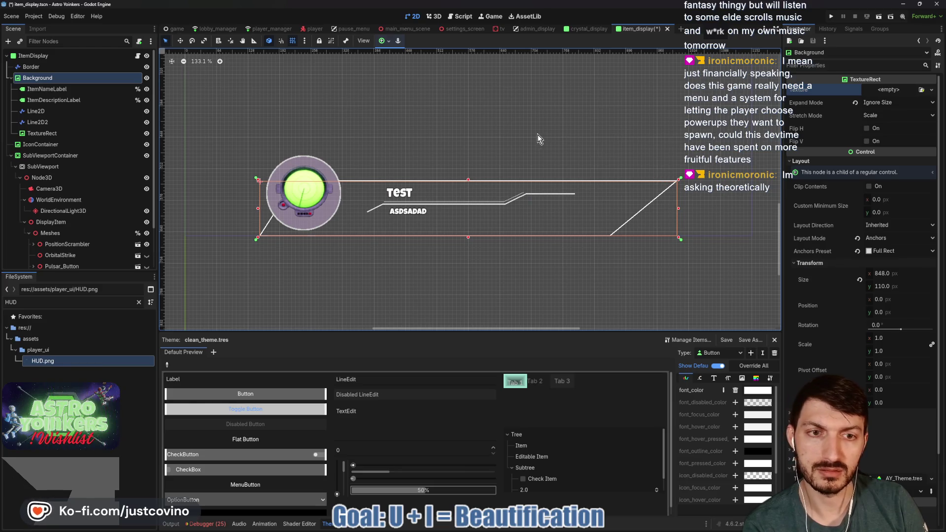
{"action": "left_click", "coordinate": [537, 135]}
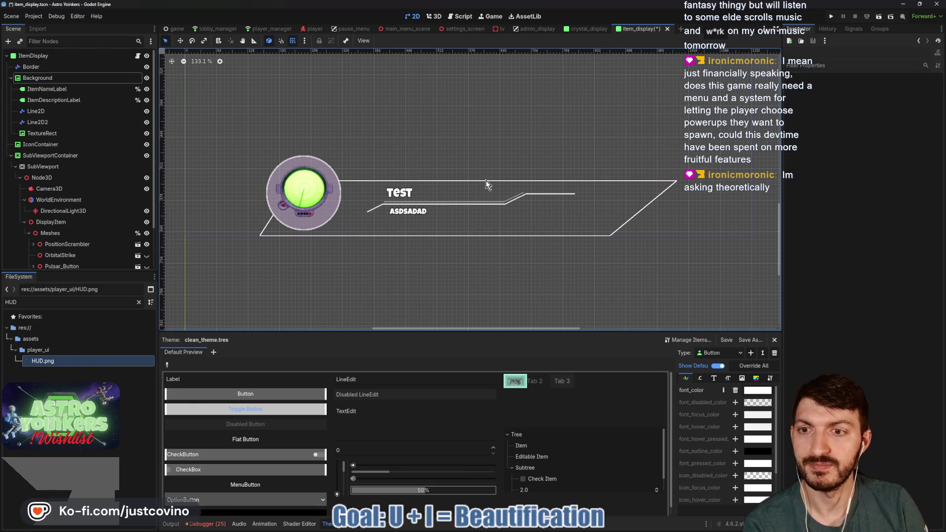
{"action": "key", "text": "ctrl+s"}
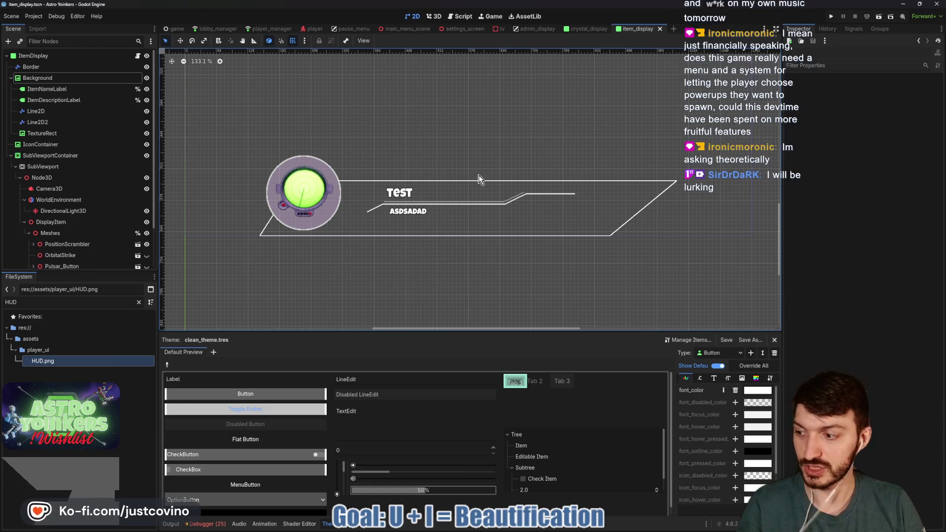
{"action": "left_click", "coordinate": [535, 30]}
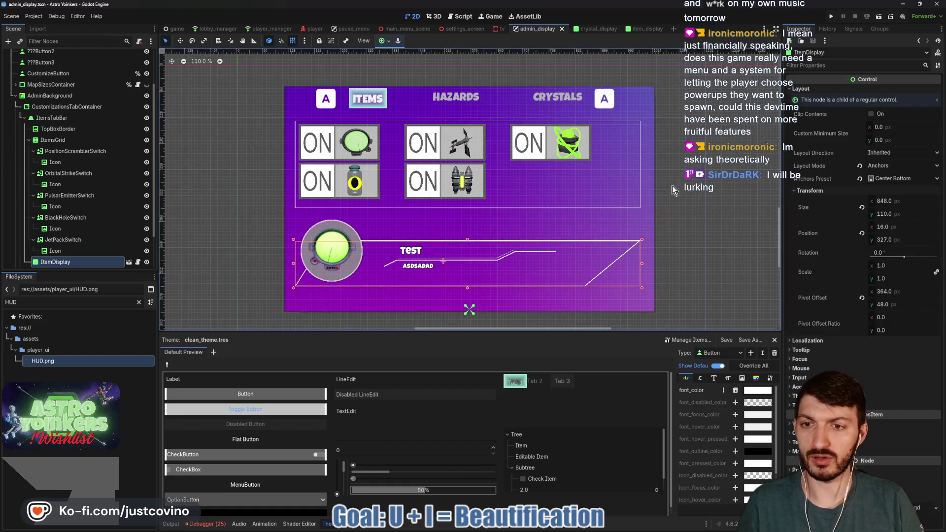
{"action": "key", "text": "ctrl+s"}
{"action": "left_click", "coordinate": [712, 189]}
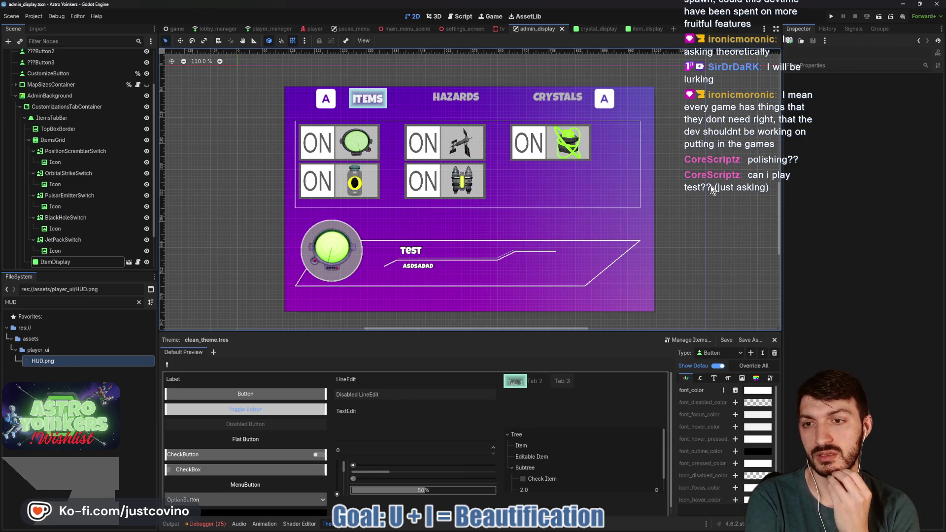
{"action": "key", "text": "ctrl+s"}
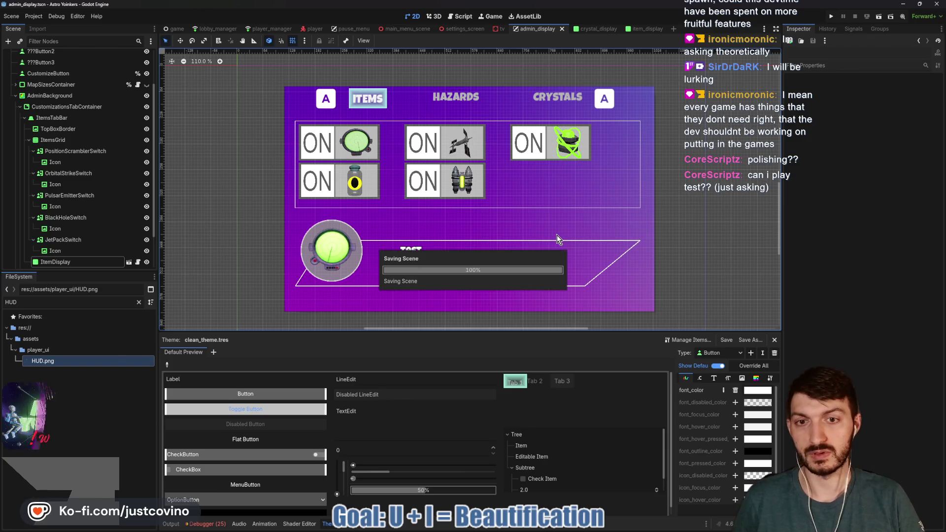
Minimize Godot, open the TXT file in the Astro_Yoinkers_Playtest_UNUSED_KEYS desktop folder, then return to Godot
{"action": "double_click", "coordinate": [883, 5]}
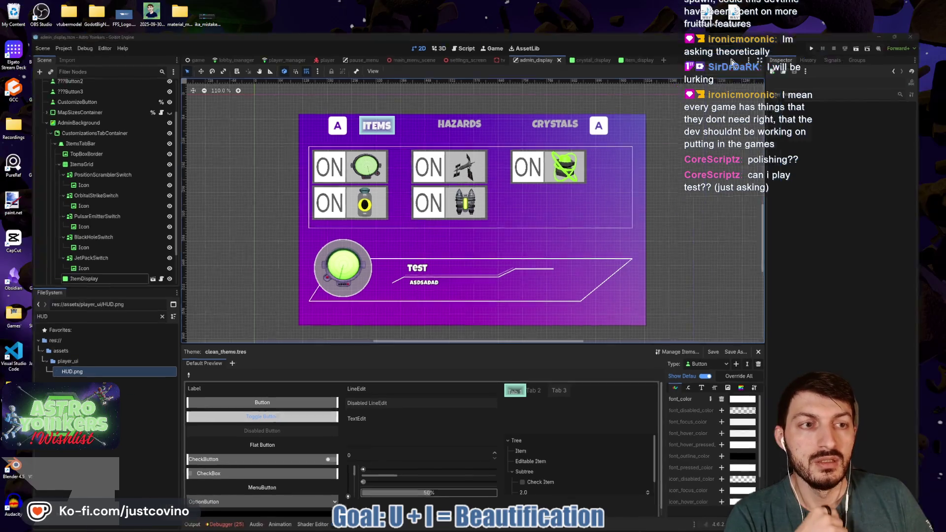
{"action": "left_click", "coordinate": [878, 37]}
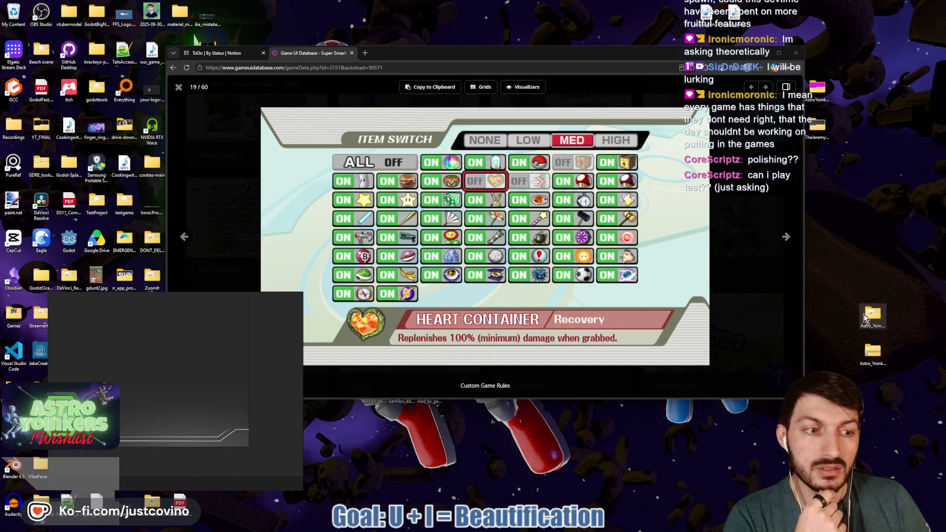
{"action": "double_click", "coordinate": [864, 318]}
{"action": "left_click", "coordinate": [118, 122]}
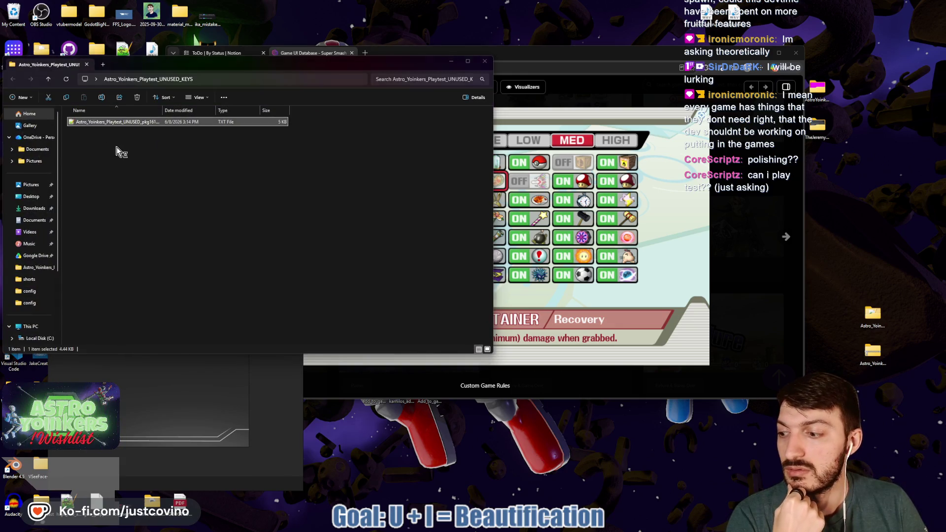
{"action": "key", "text": "Return"}
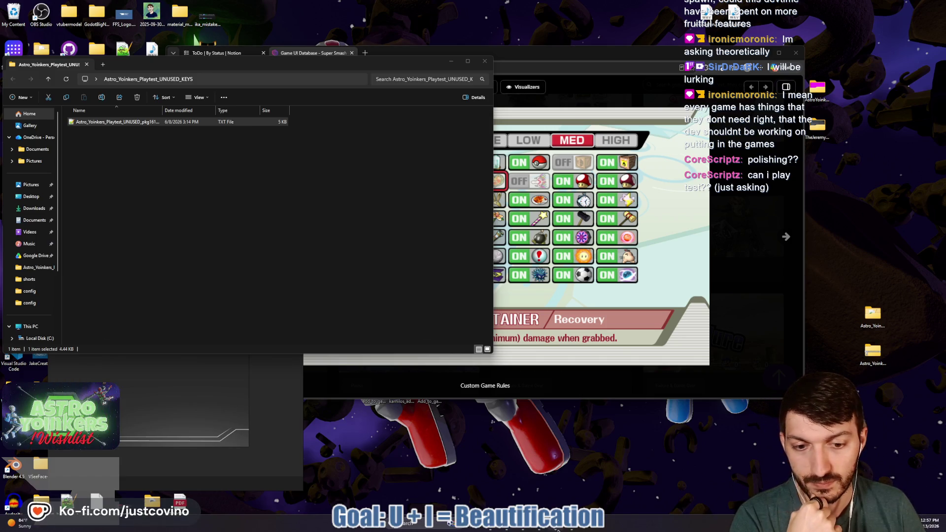
{"action": "left_click", "coordinate": [546, 481]}
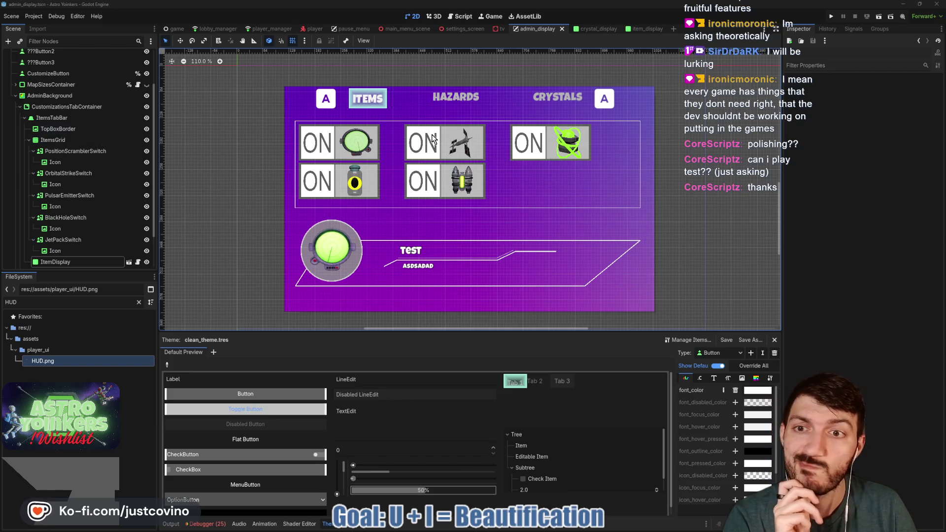
Select item_display's Border outline node, then select the CrystalDisplay root in crystal_display
{"action": "left_click", "coordinate": [609, 31]}
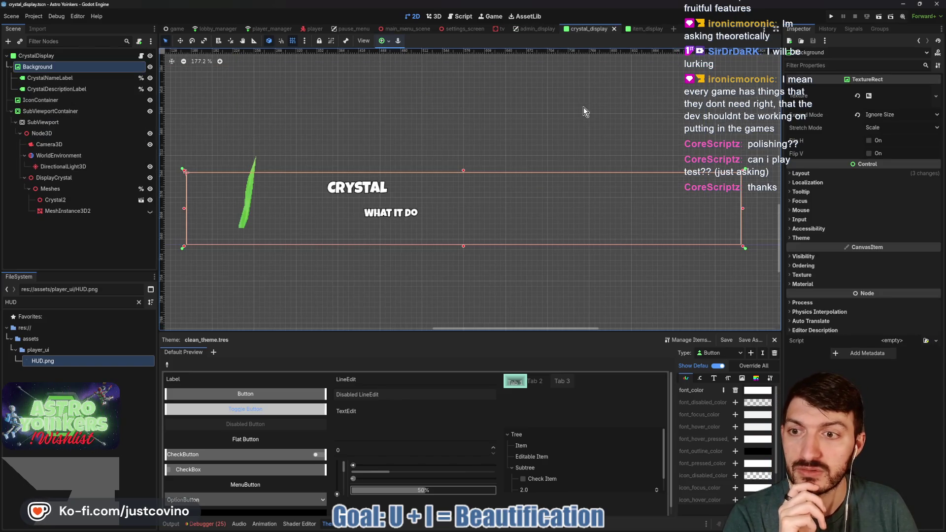
{"action": "left_click", "coordinate": [641, 29]}
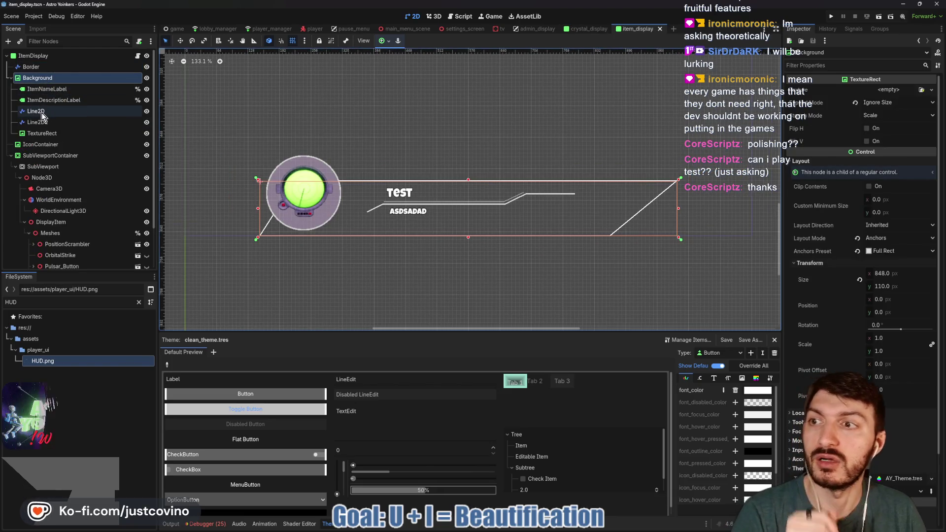
{"action": "left_click", "coordinate": [31, 68]}
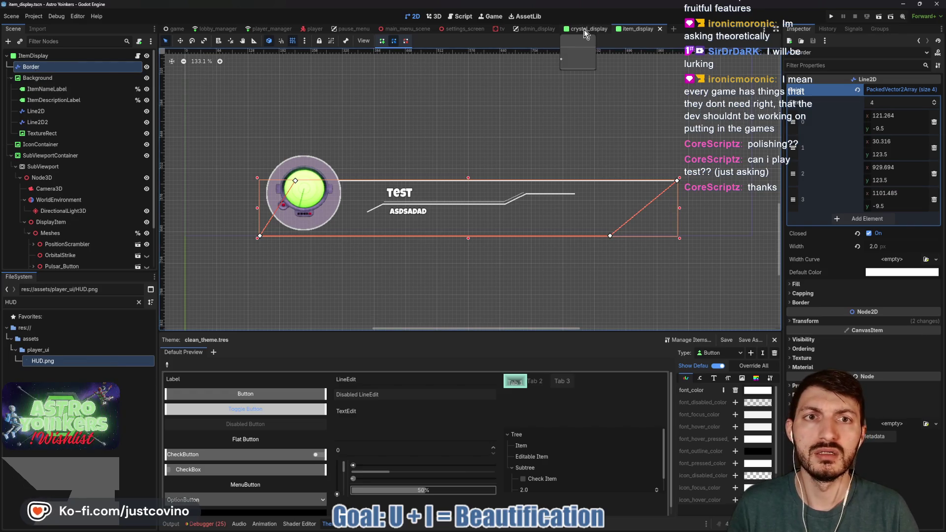
{"action": "left_click", "coordinate": [585, 30]}
{"action": "left_click", "coordinate": [36, 57]}
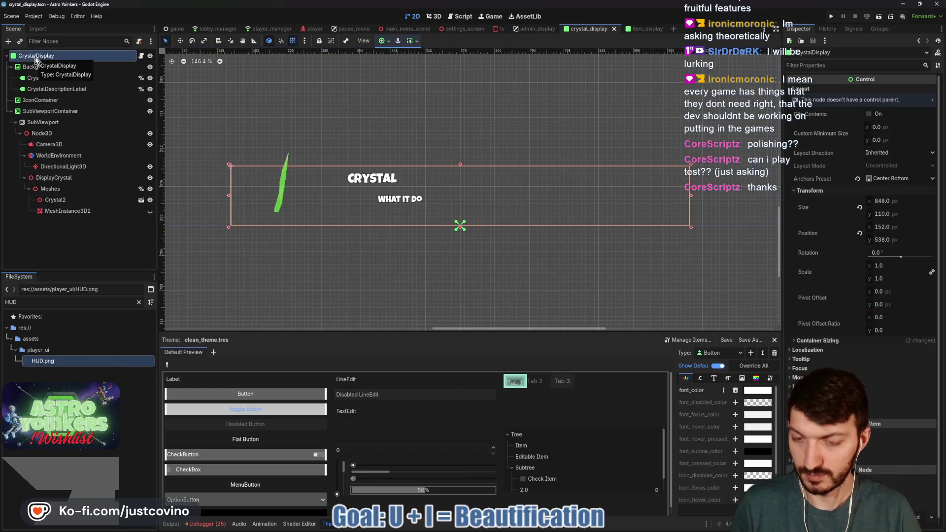
Paste the Border outline as CrystalDisplay's first child, clear Background's texture, and save
{"action": "key", "text": "ctrl+v"}
{"action": "left_click_drag", "start_coordinate": [31, 223], "coordinate": [21, 62]}
{"action": "left_click", "coordinate": [37, 78]}
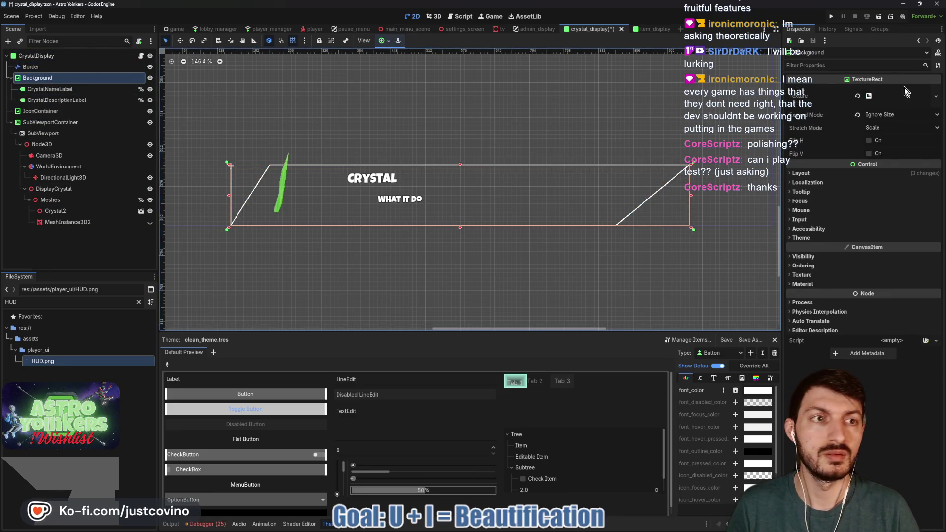
{"action": "left_click", "coordinate": [858, 95]}
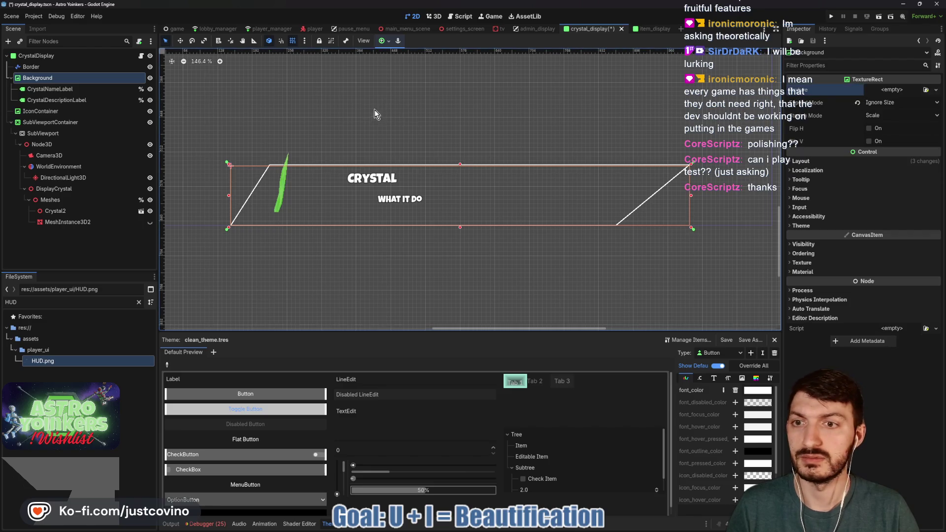
{"action": "key", "text": "ctrl+s"}
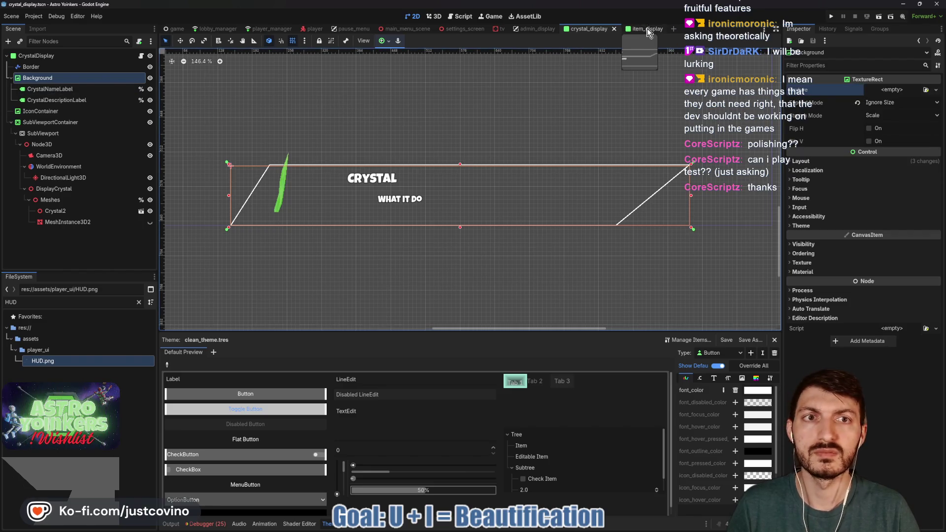
{"action": "left_click", "coordinate": [648, 31]}
{"action": "left_click", "coordinate": [43, 111]}
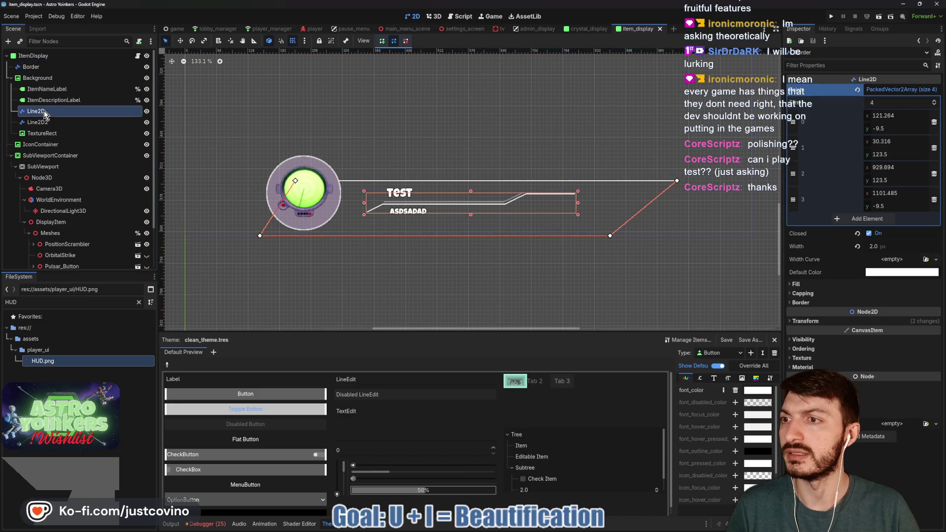
Rename item_display's TextureRect to RadialBackground and copy it along with Line2D and Line2D2
{"action": "left_click", "coordinate": [48, 135]}
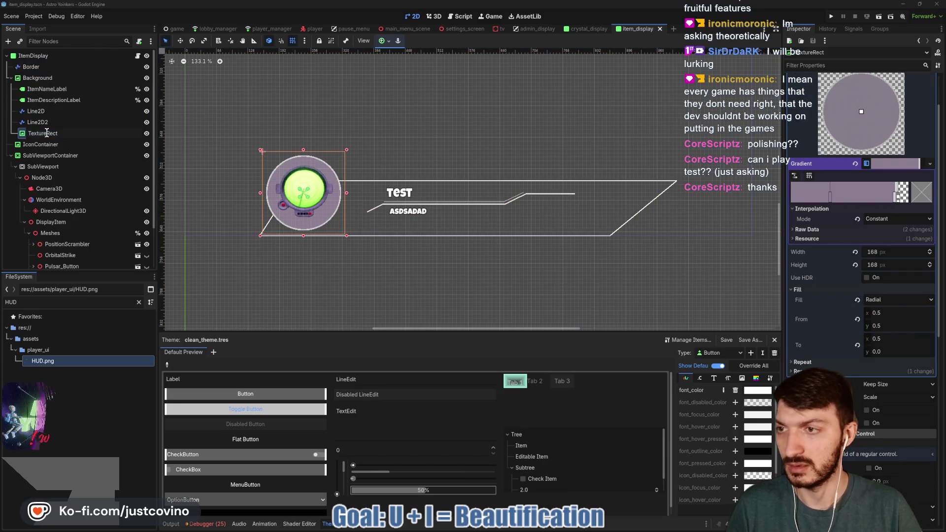
{"action": "double_click", "coordinate": [85, 130]}
{"action": "type", "text": "Circ"}
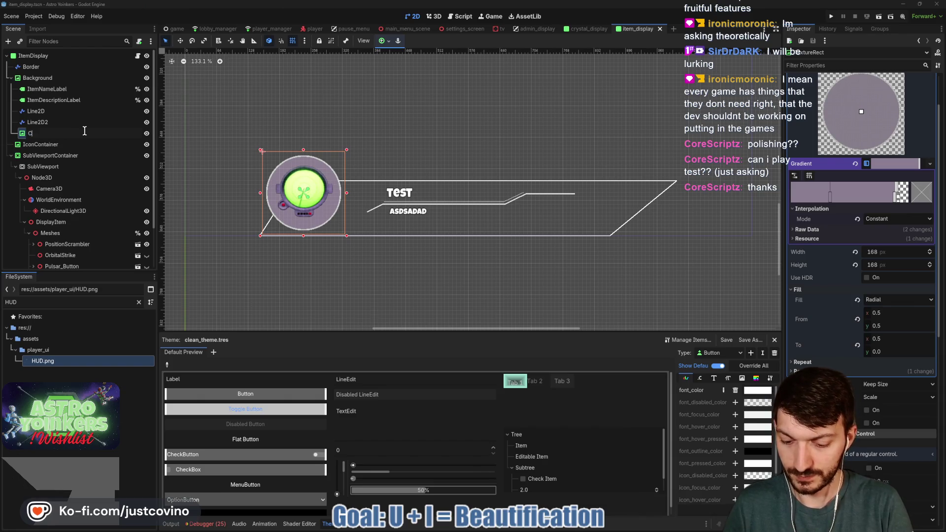
{"action": "key", "text": "BackSpace"}
{"action": "type", "text": "RadialB"}
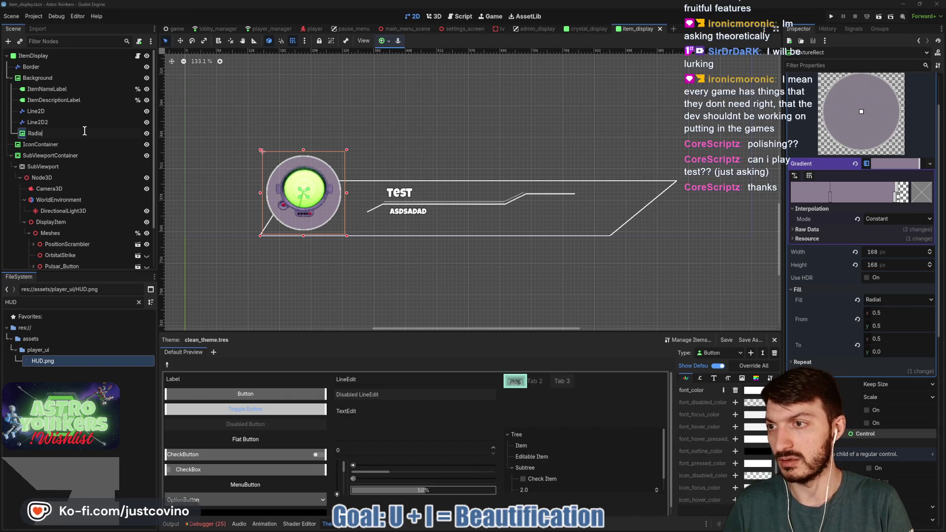
{"action": "type", "text": "ackground"}
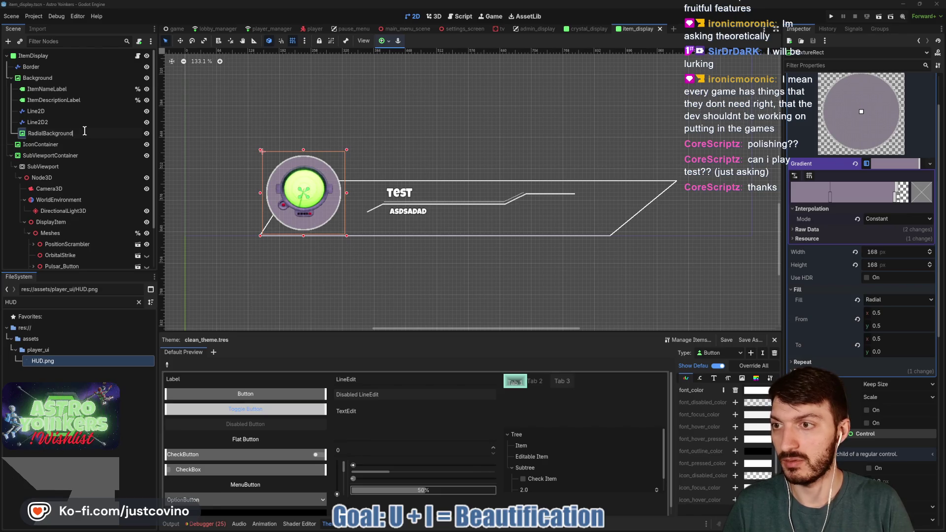
{"action": "key", "text": "Return"}
{"action": "left_click", "coordinate": [43, 114], "text": "shift"}
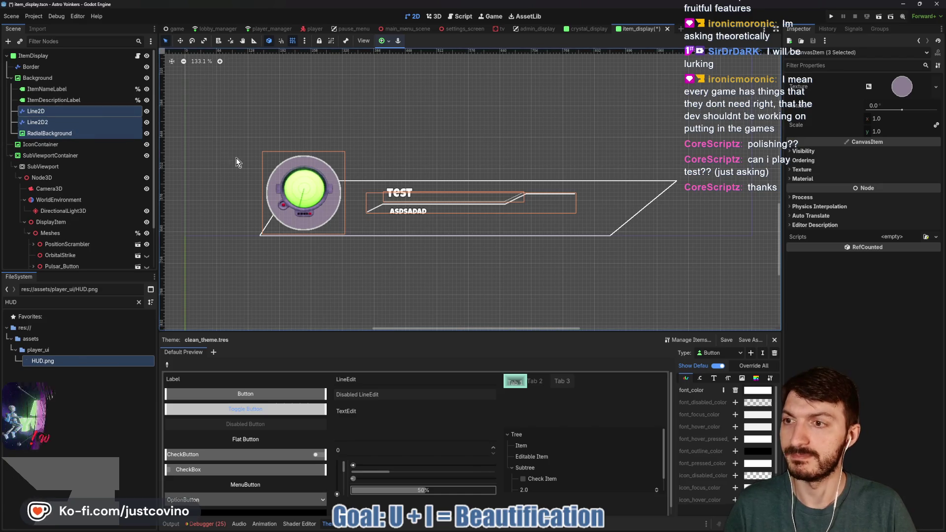
{"action": "left_click", "coordinate": [575, 25]}
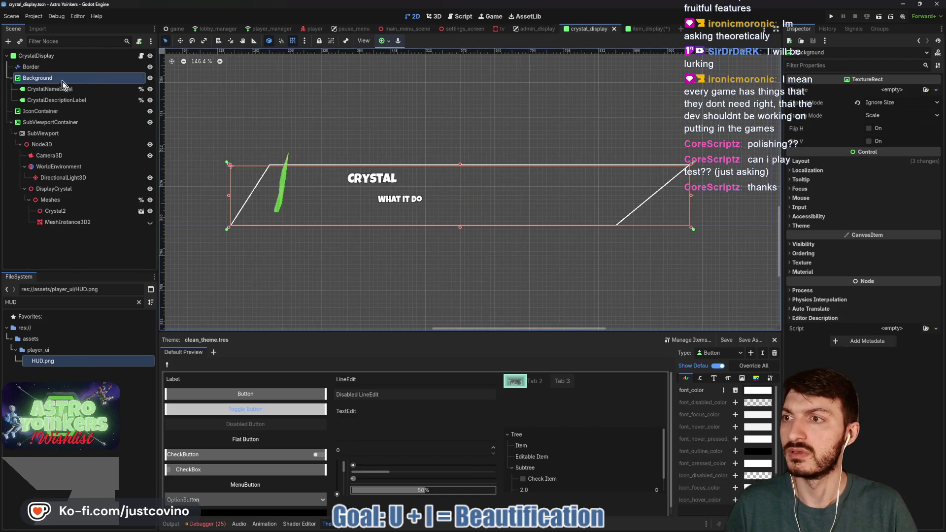
Paste RadialBackground, Line2D and Line2D2 under crystal_display's Background node and save
{"action": "left_click", "coordinate": [49, 78]}
{"action": "key", "text": "ctrl+v"}
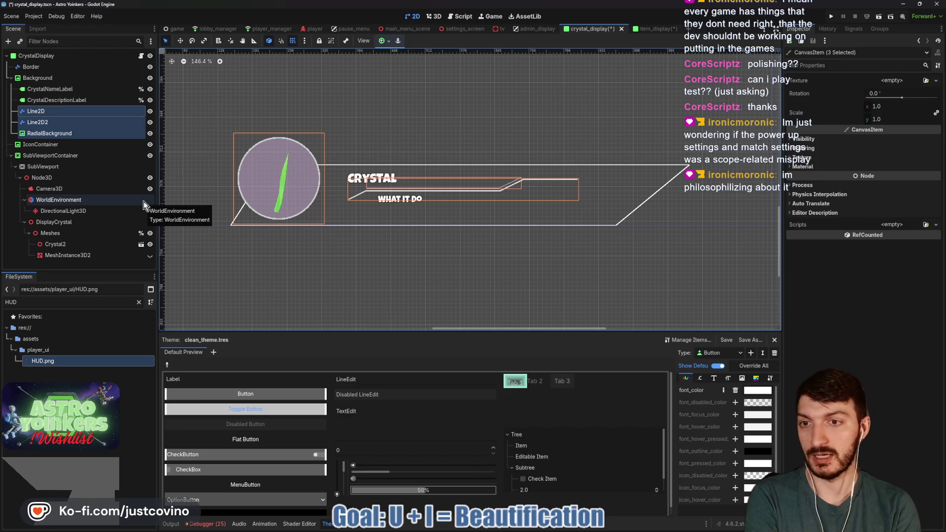
{"action": "key", "text": "ctrl+s"}
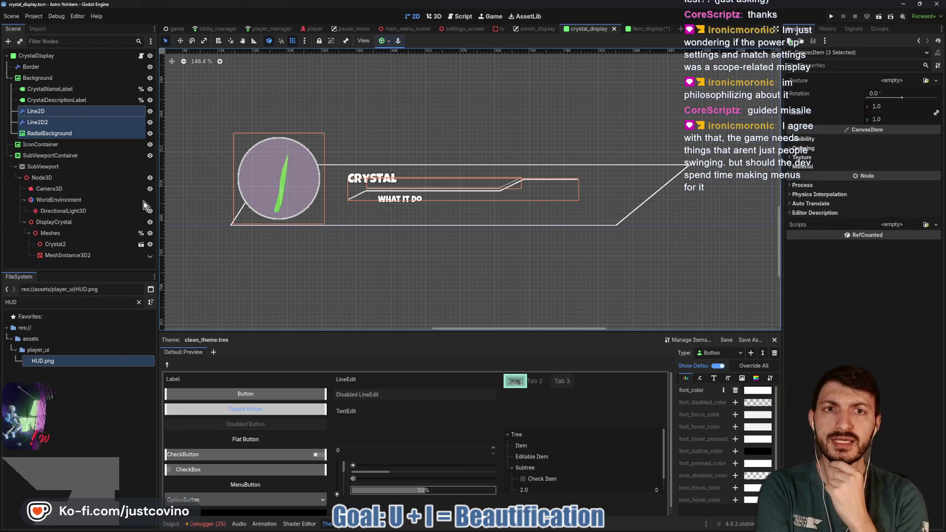
Nudge the pasted circle and accent lines slightly left and down
{"action": "key", "text": "ctrl+z"}
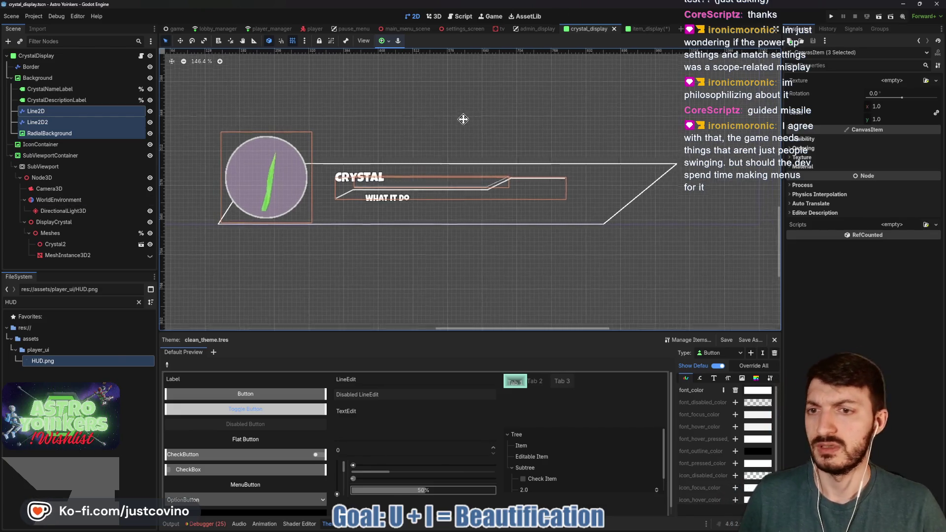
Move the IconContainer a few pixels left and up to centre the crystal in the circle
{"action": "key", "text": "ctrl+s"}
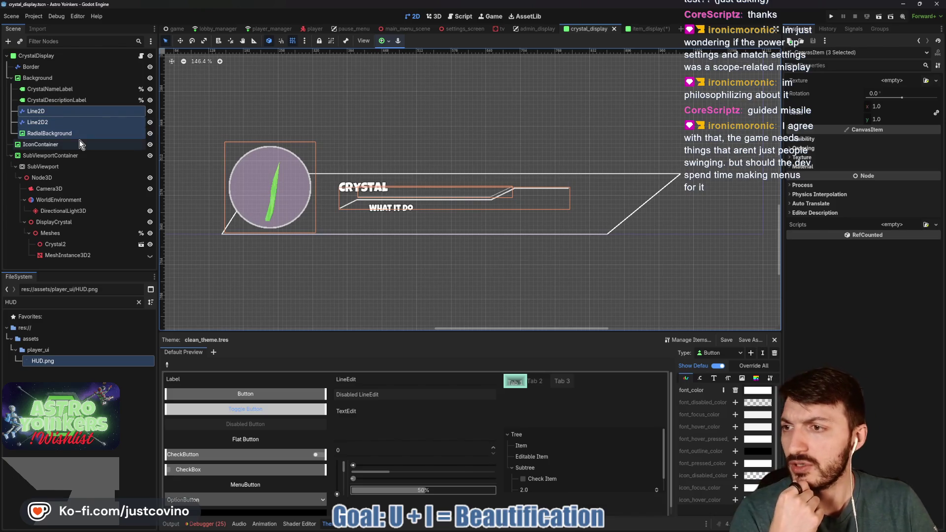
{"action": "left_click", "coordinate": [78, 143]}
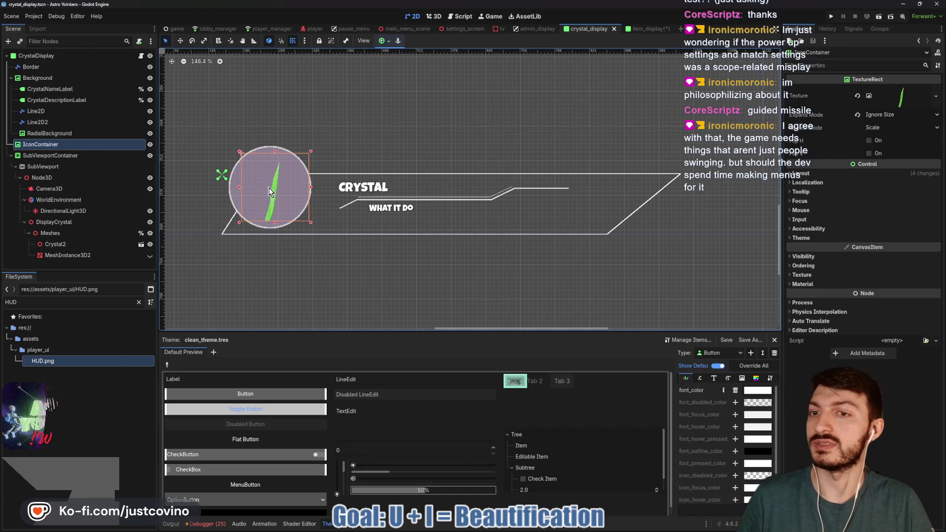
{"action": "key", "text": "w"}
{"action": "left_click_drag", "start_coordinate": [275, 192], "coordinate": [272, 190]}
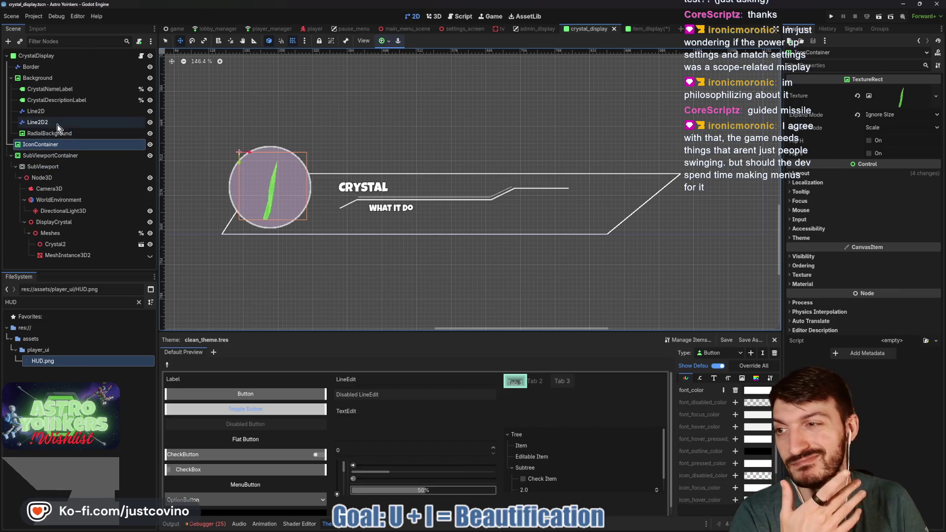
{"action": "left_click", "coordinate": [67, 98]}
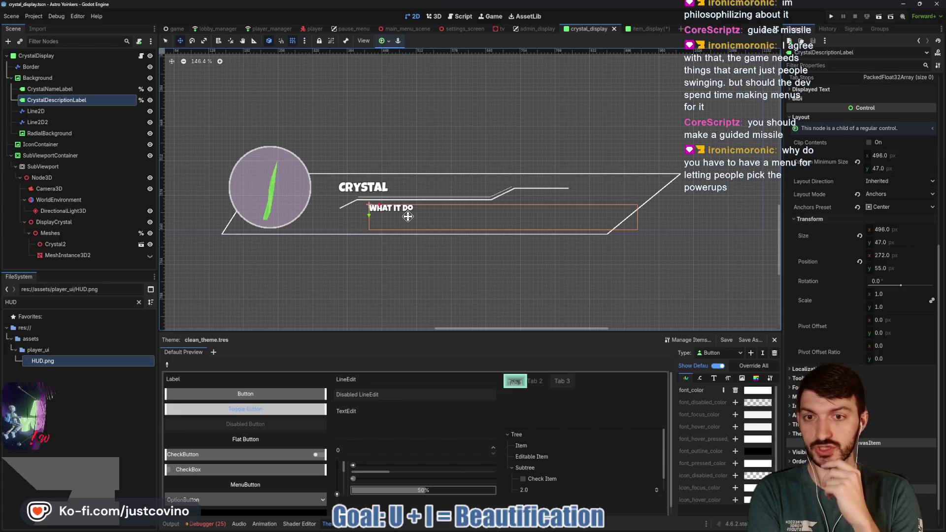
Narrow the CrystalDescriptionLabel's width to 465 px and save the crystal_display scene
{"action": "left_click_drag", "start_coordinate": [409, 217], "coordinate": [394, 217]}
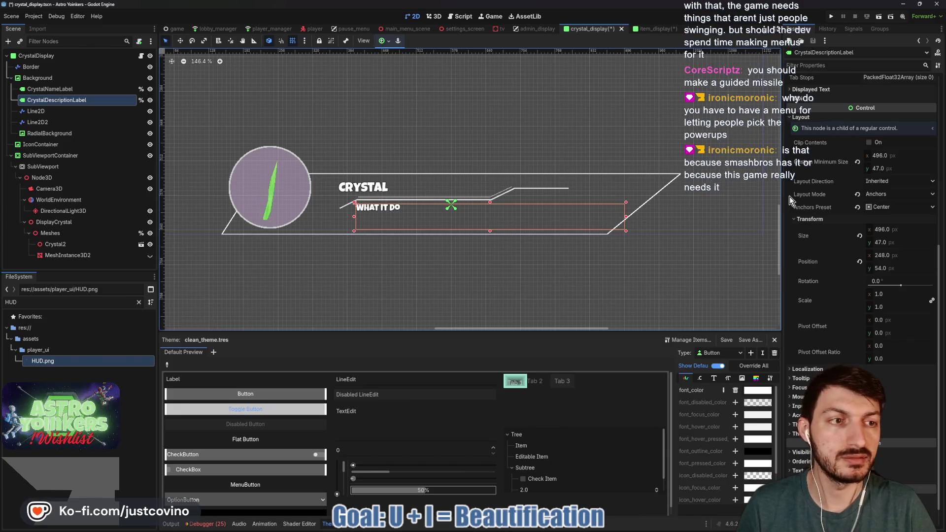
{"action": "left_click_drag", "start_coordinate": [901, 156], "coordinate": [897, 156]}
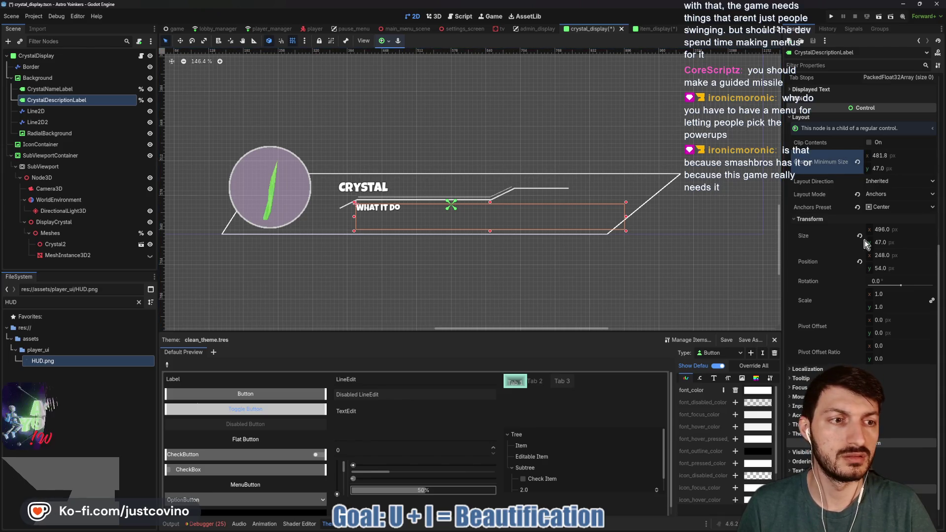
{"action": "left_click_drag", "start_coordinate": [887, 235], "coordinate": [887, 235]}
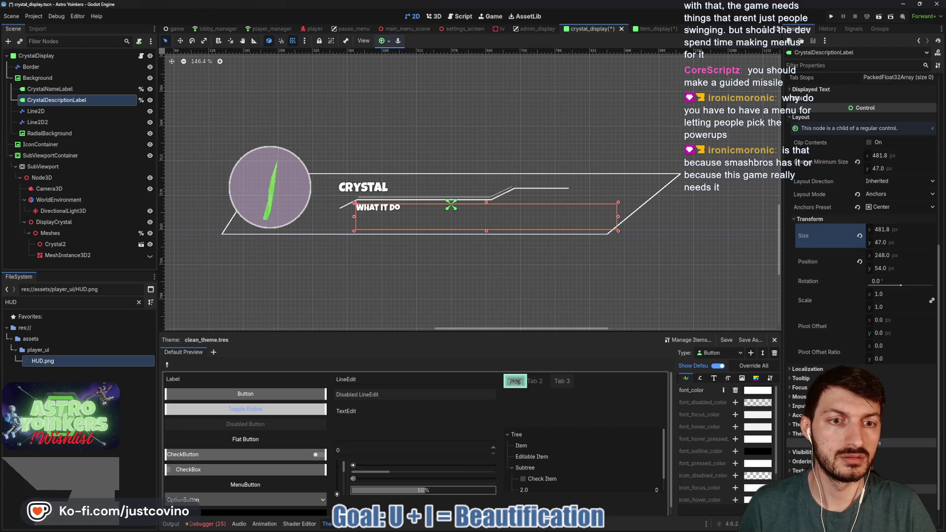
{"action": "left_click", "coordinate": [889, 155]}
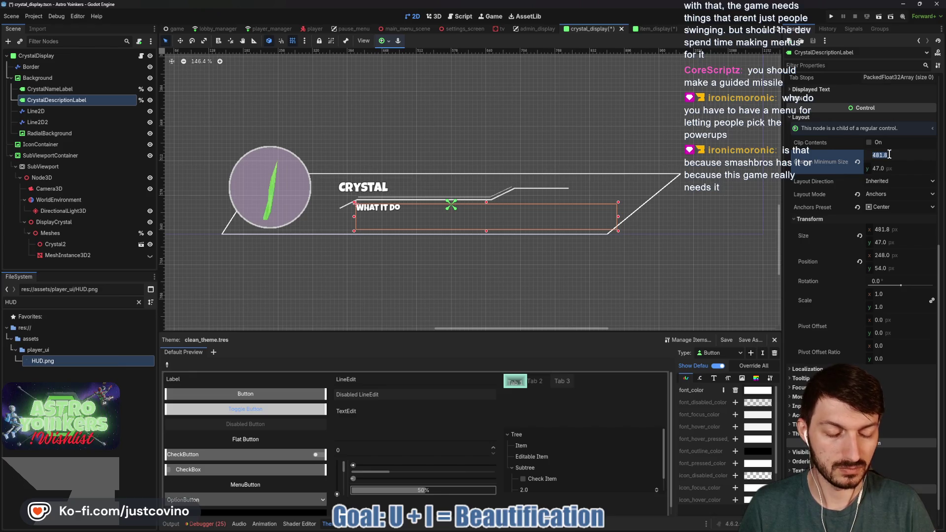
{"action": "type", "text": "460"}
{"action": "left_click_drag", "start_coordinate": [887, 230], "coordinate": [872, 229]}
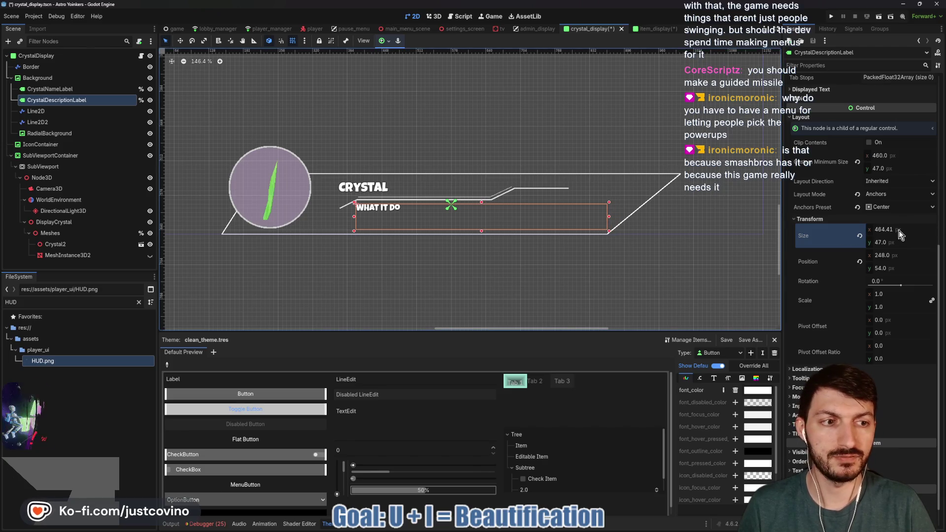
{"action": "left_click", "coordinate": [898, 229]}
{"action": "type", "text": "4"}
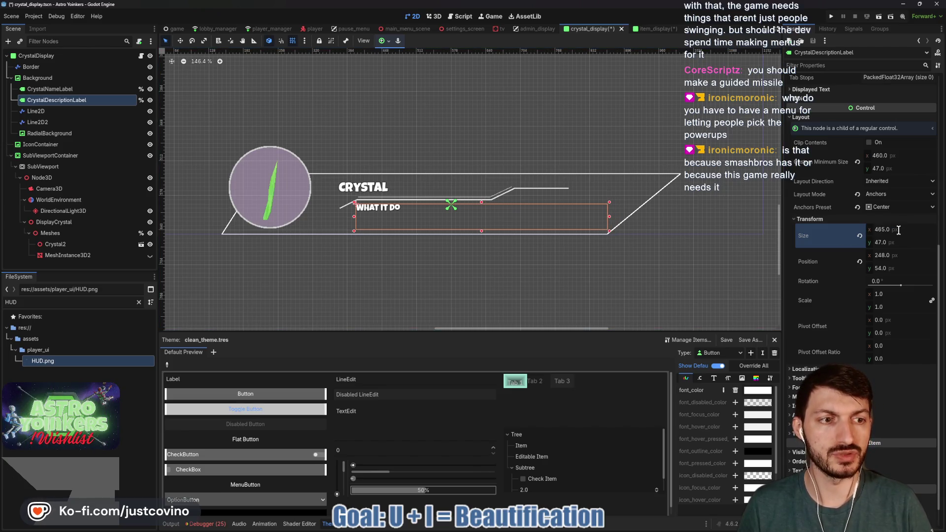
{"action": "key", "text": "ctrl+s"}
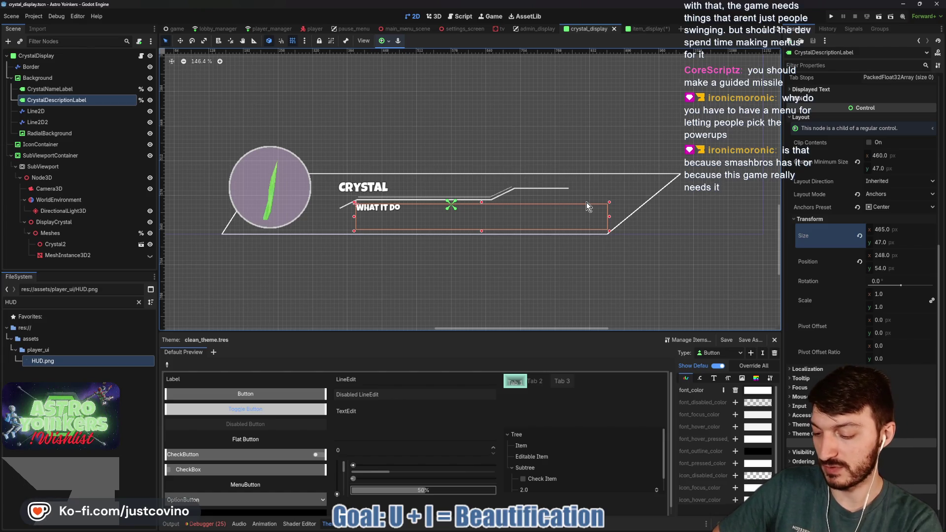
{"action": "key", "text": "ctrl+s"}
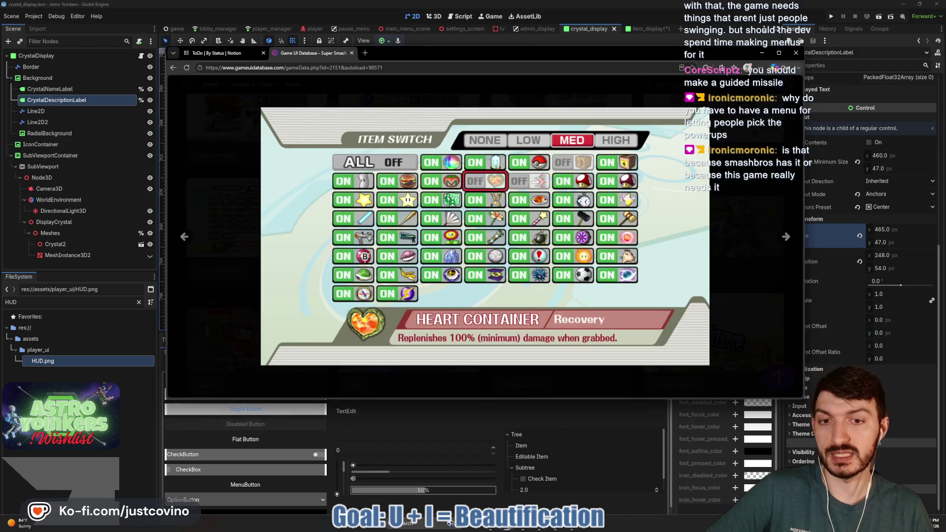
{"action": "left_click", "coordinate": [498, 530]}
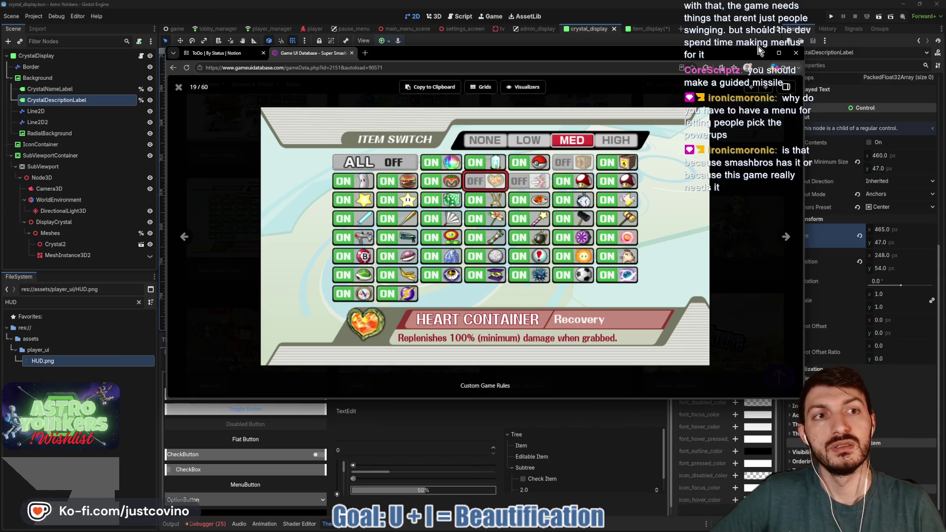
{"action": "key", "text": "alt+Tab"}
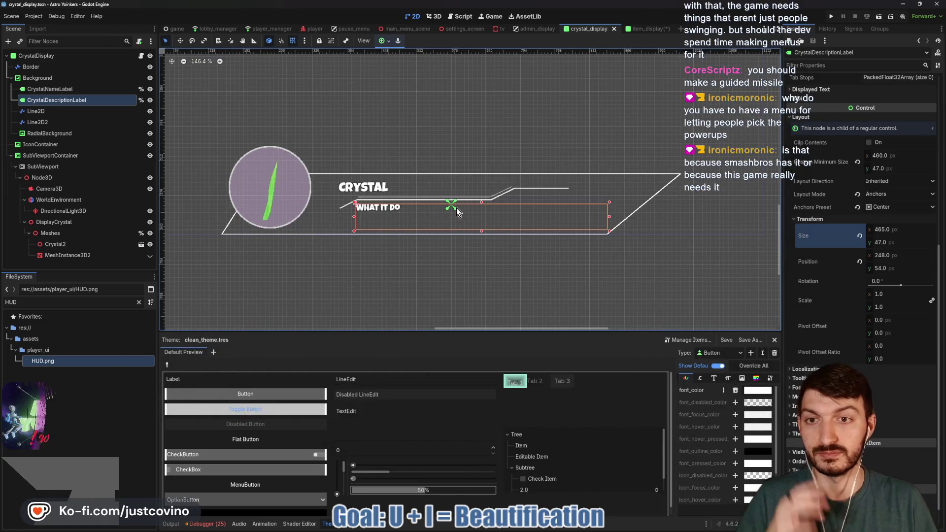
Shrink the CrystalNameLabel's custom minimum width to 426.23 px
{"action": "left_click", "coordinate": [372, 187]}
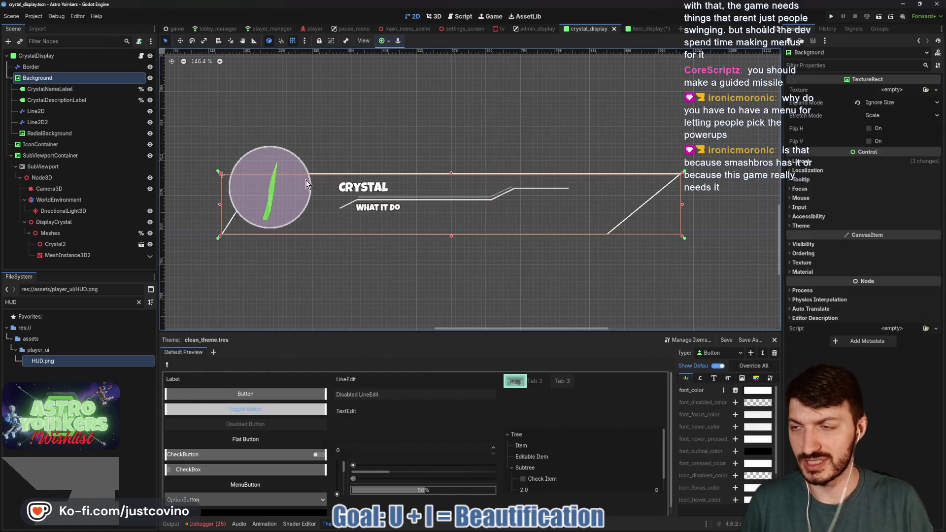
{"action": "left_click", "coordinate": [50, 89]}
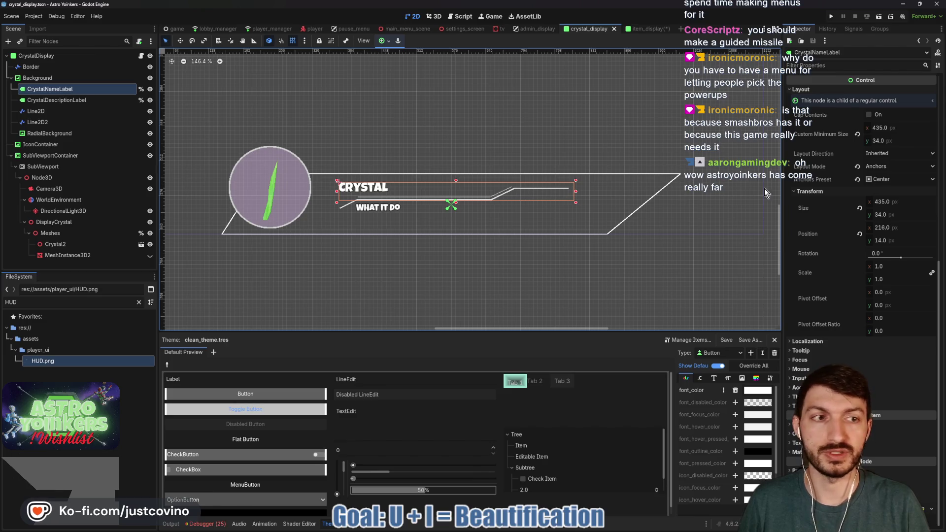
{"action": "left_click", "coordinate": [902, 200]}
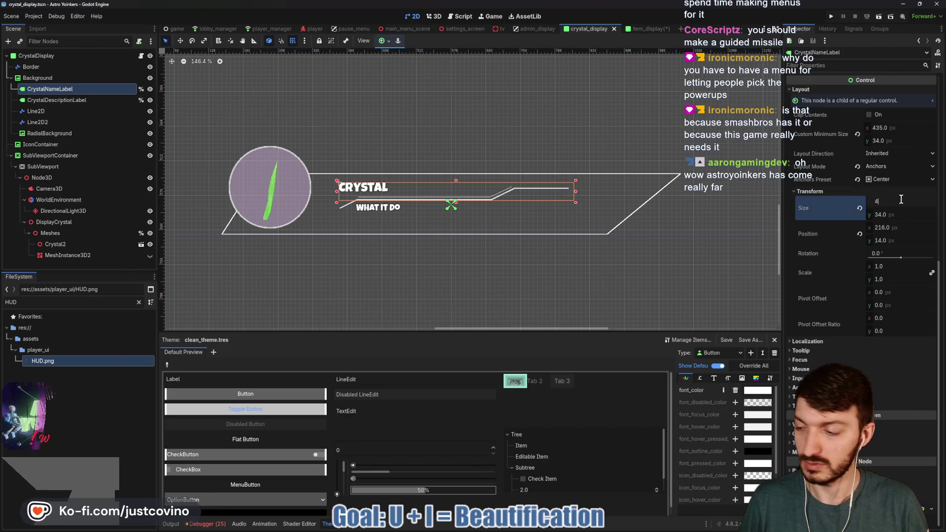
{"action": "left_click", "coordinate": [570, 184]}
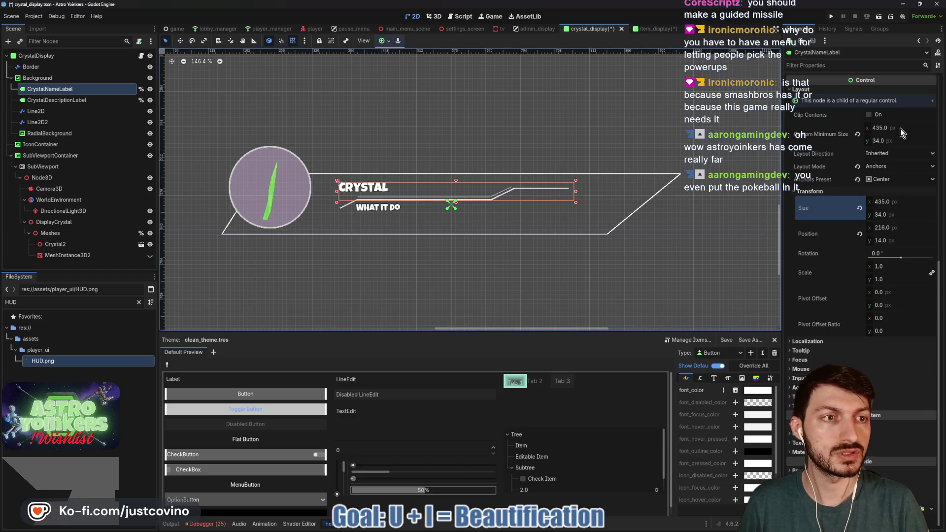
{"action": "left_click_drag", "start_coordinate": [901, 132], "coordinate": [860, 136]}
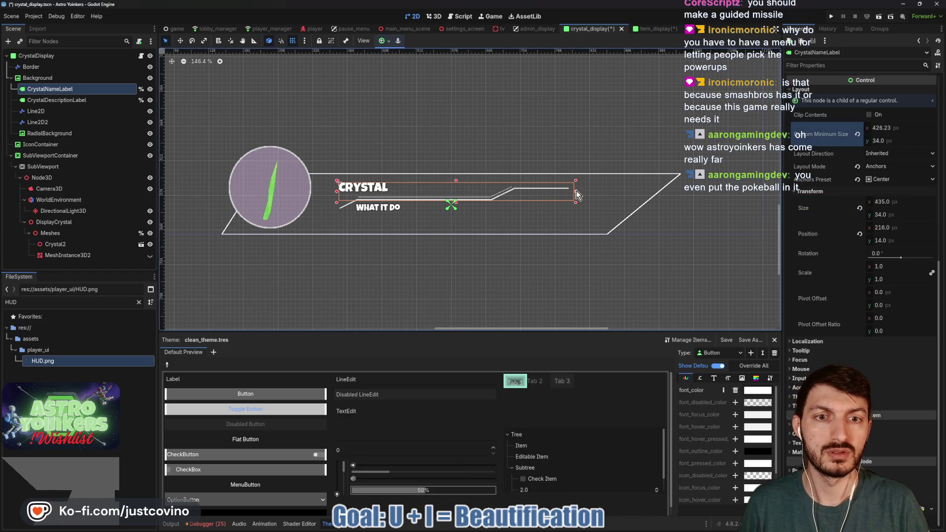
{"action": "left_click_drag", "start_coordinate": [576, 195], "coordinate": [569, 195]}
Shift the CRYSTAL name label right to x 248 and save the scene
{"action": "key", "text": "w"}
{"action": "left_click_drag", "start_coordinate": [401, 190], "coordinate": [441, 192]}
{"action": "key", "text": "shift+Up"}
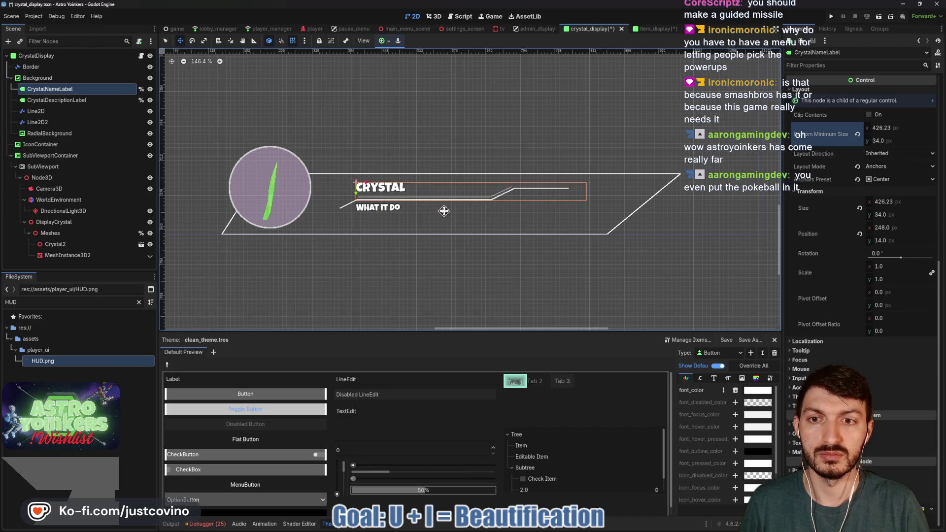
{"action": "key", "text": "ctrl+s"}
{"action": "key", "text": "q"}
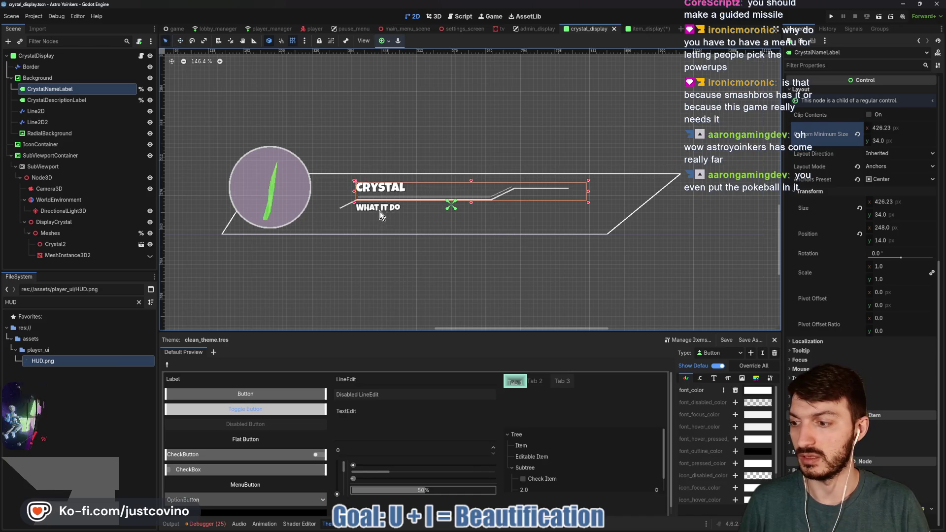
{"action": "key", "text": "ctrl+s"}
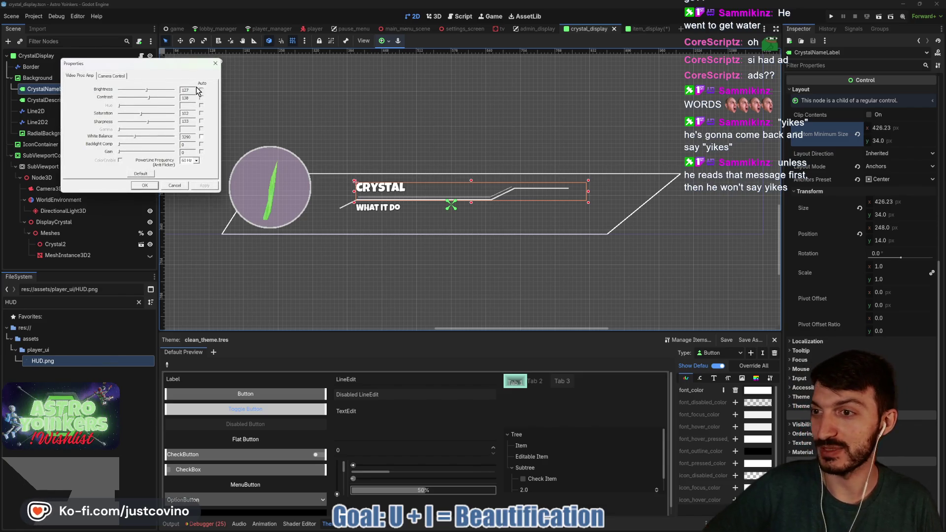
Raise the webcam Exposure from -6 to -5 on the Camera Control tab and confirm
{"action": "key", "text": "ctrl+Tab"}
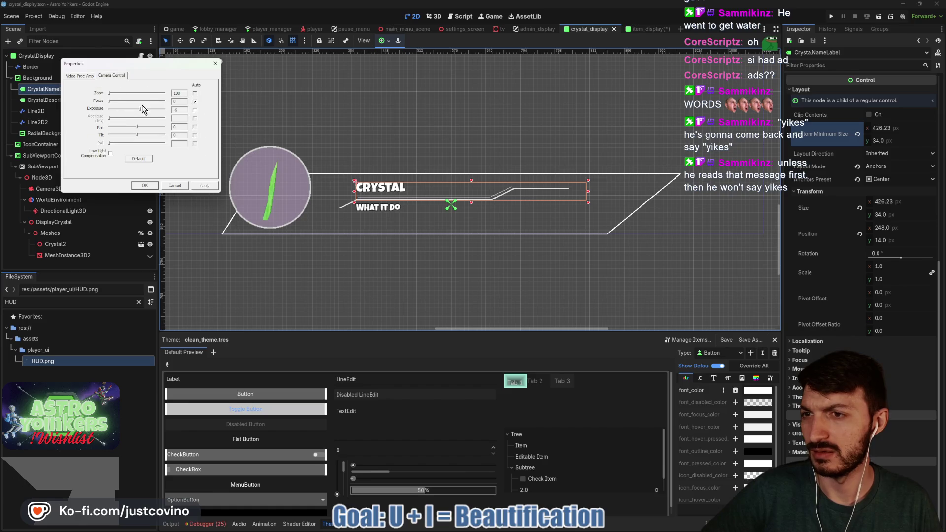
{"action": "left_click_drag", "start_coordinate": [139, 108], "coordinate": [145, 109]}
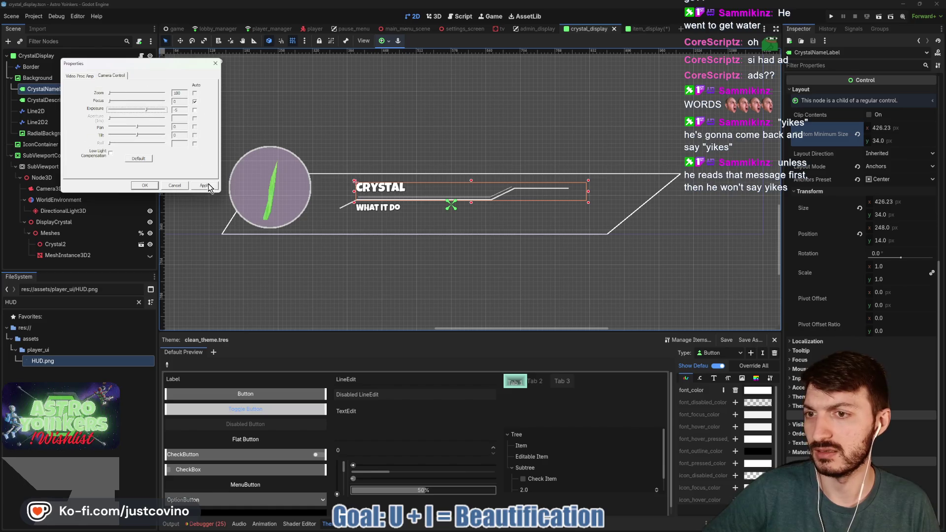
{"action": "left_click", "coordinate": [143, 185]}
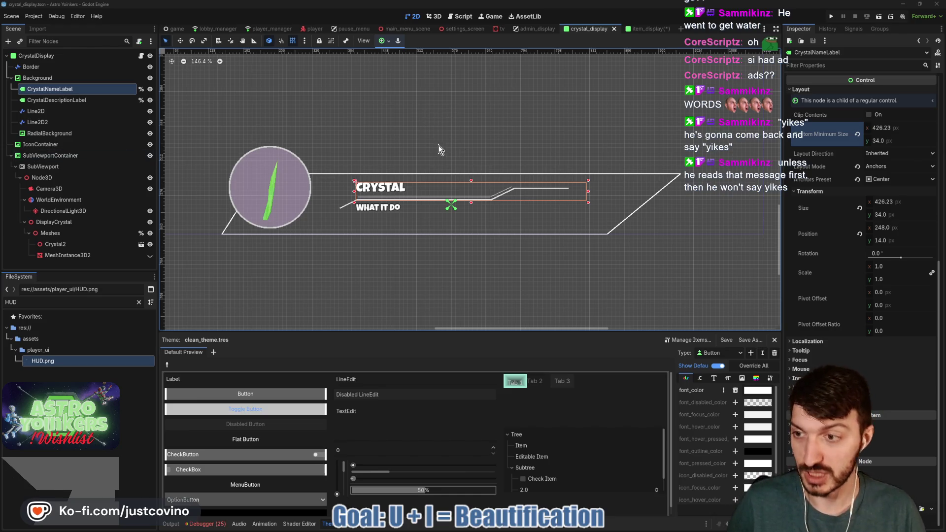
{"action": "left_click_drag", "start_coordinate": [425, 130], "coordinate": [442, 145]}
{"action": "key", "text": "ctrl+s"}
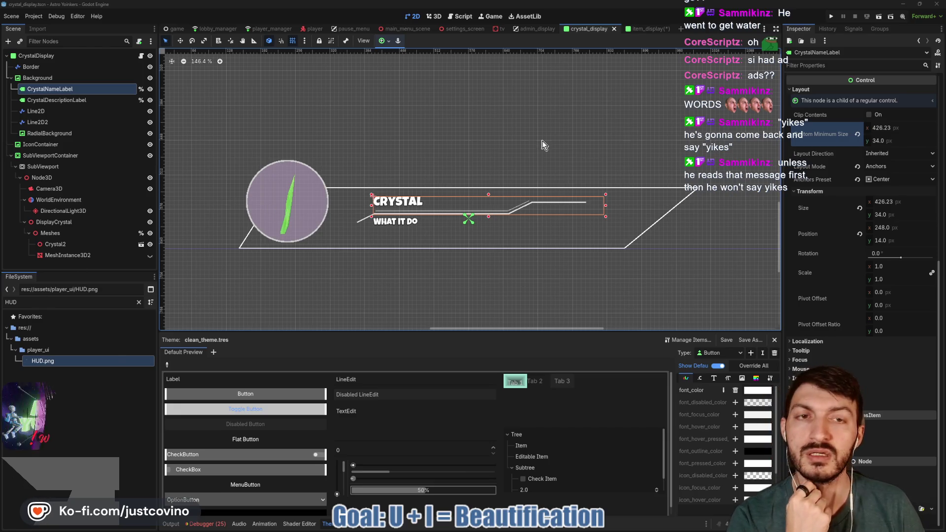
{"action": "left_click", "coordinate": [640, 29]}
{"action": "left_click", "coordinate": [580, 31]}
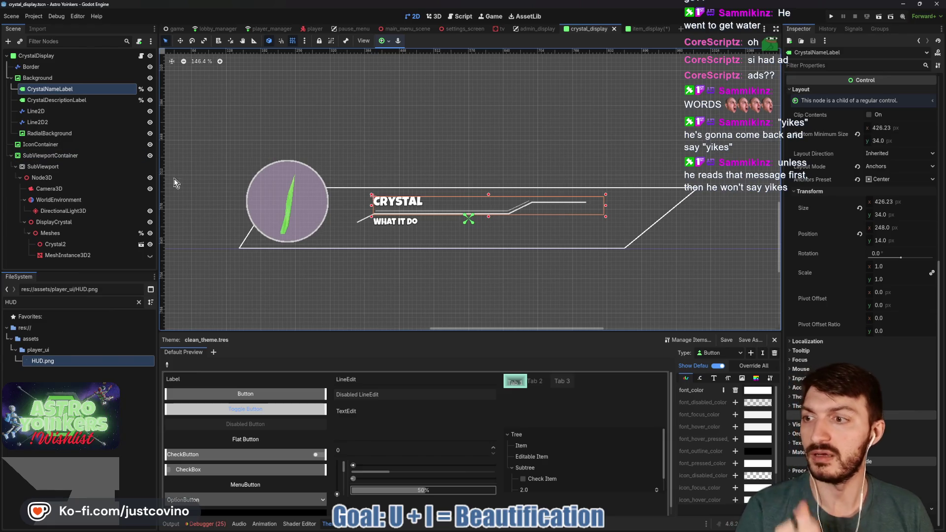
{"action": "key", "text": "ctrl+s"}
Filter the FileSystem for 'hazard' and open the hazard_display scene
{"action": "left_click", "coordinate": [63, 302]}
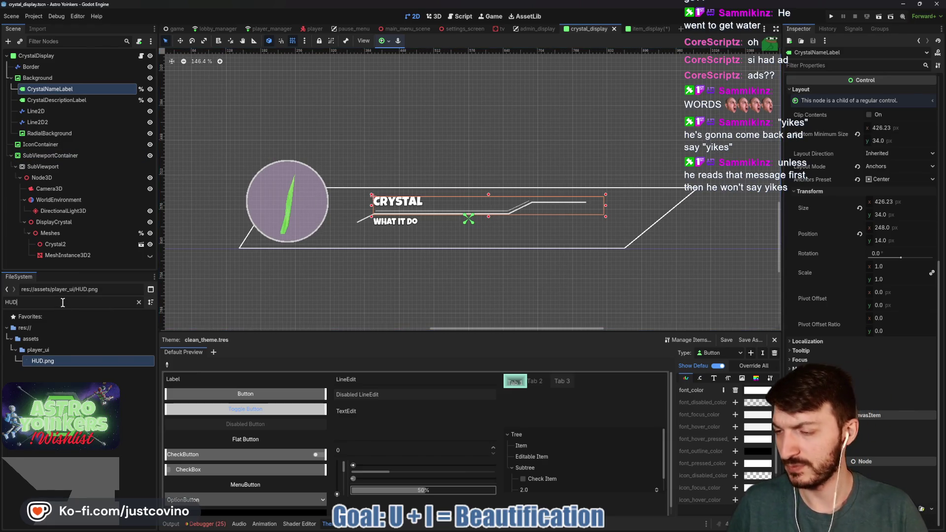
{"action": "key", "text": "BackSpace"}
{"action": "key", "text": "BackSpace"}
{"action": "key", "text": "BackSpace"}
{"action": "type", "text": "display"}
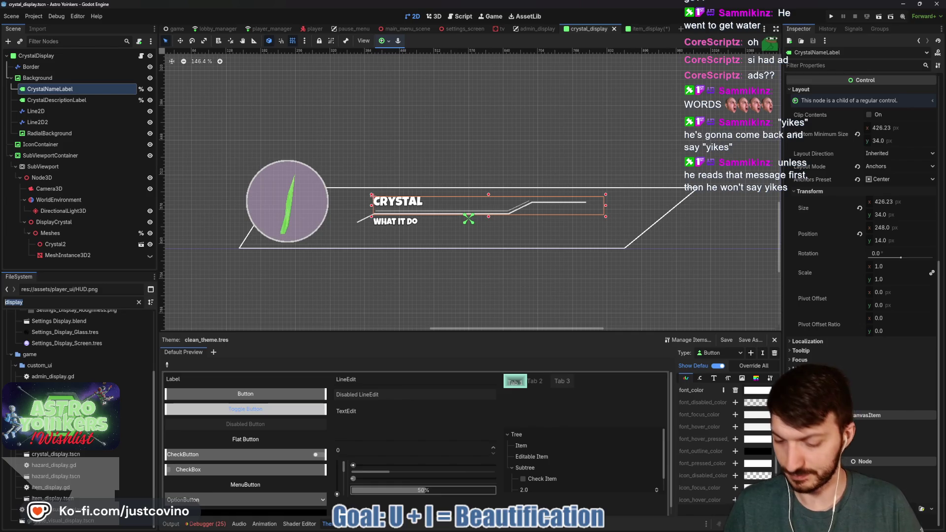
{"action": "key", "text": "BackSpace"}
{"action": "key", "text": "BackSpace"}
{"action": "key", "text": "BackSpace"}
{"action": "type", "text": "hazard"}
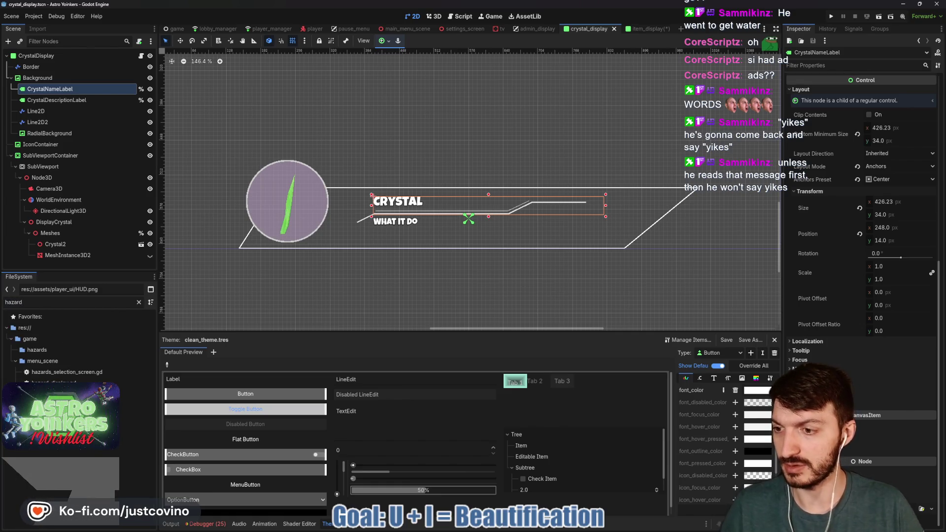
{"action": "double_click", "coordinate": [133, 395]}
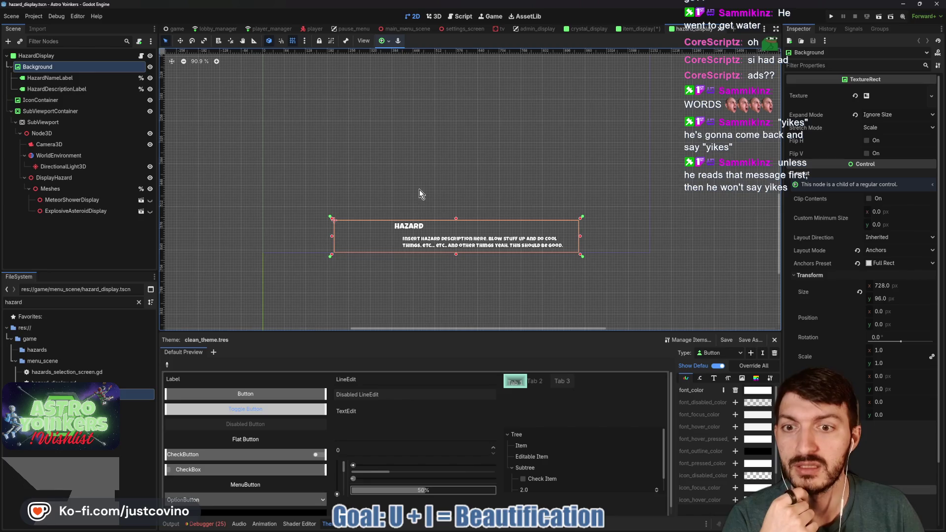
Copy item_display's Border outline into HazardDisplay and place it above Background
{"action": "left_click", "coordinate": [638, 28]}
{"action": "left_click", "coordinate": [77, 69]}
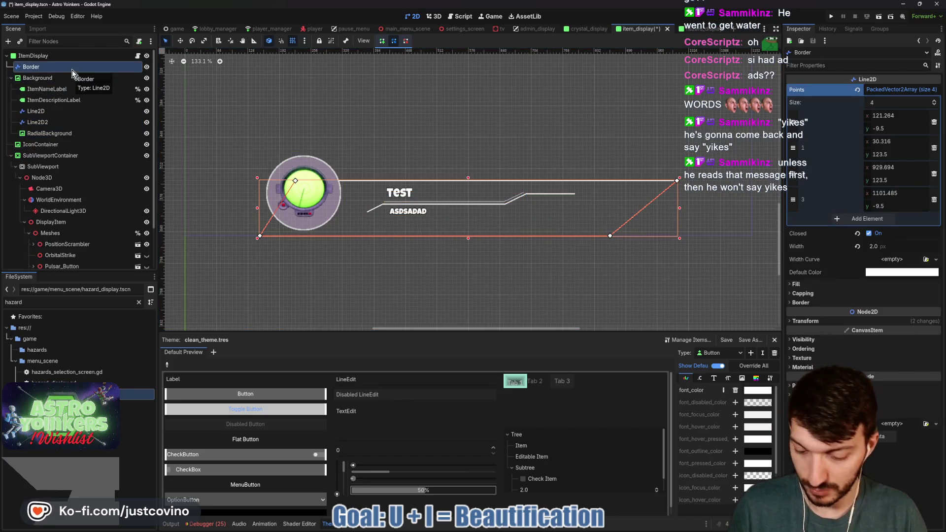
{"action": "left_click", "coordinate": [692, 29]}
{"action": "left_click", "coordinate": [66, 59]}
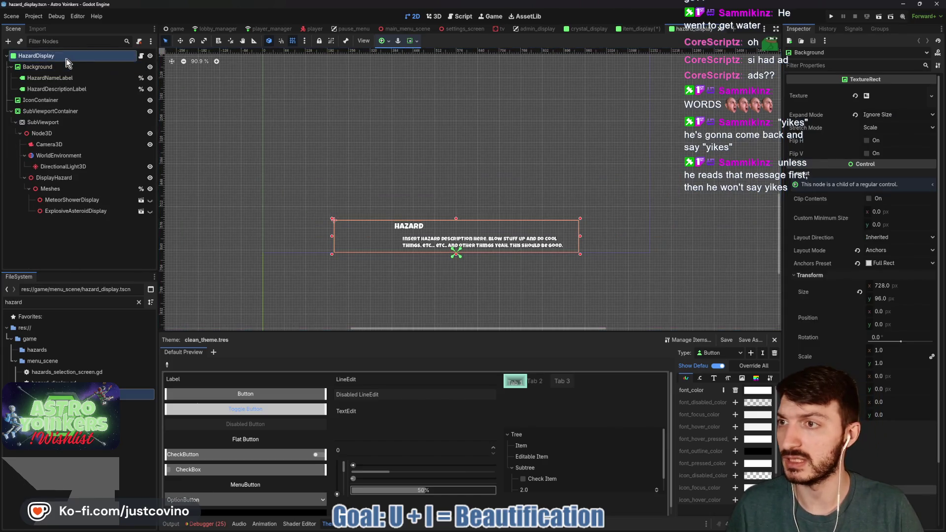
{"action": "key", "text": "ctrl+v"}
{"action": "left_click_drag", "start_coordinate": [54, 219], "coordinate": [39, 63]}
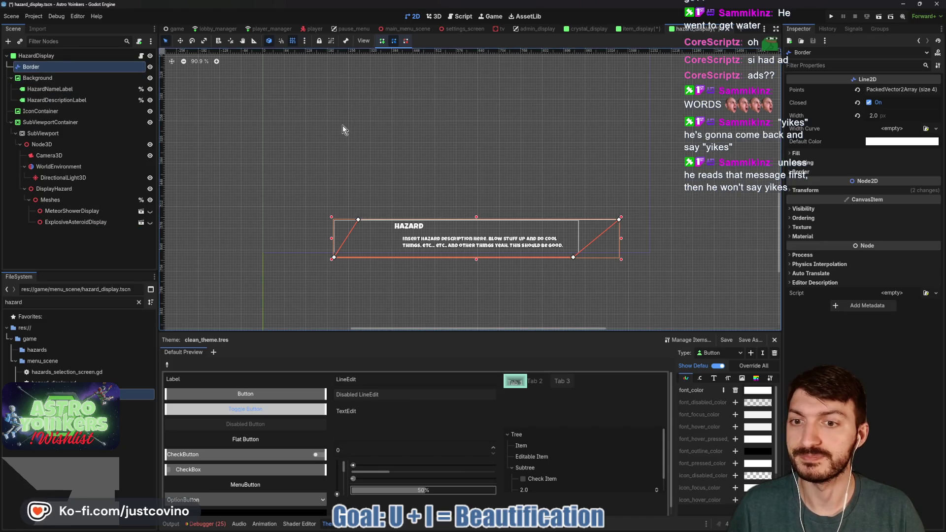
Copy the two accent lines and RadialBackground from item_display and paste them under Background
{"action": "left_click", "coordinate": [640, 28]}
{"action": "left_click", "coordinate": [35, 110]}
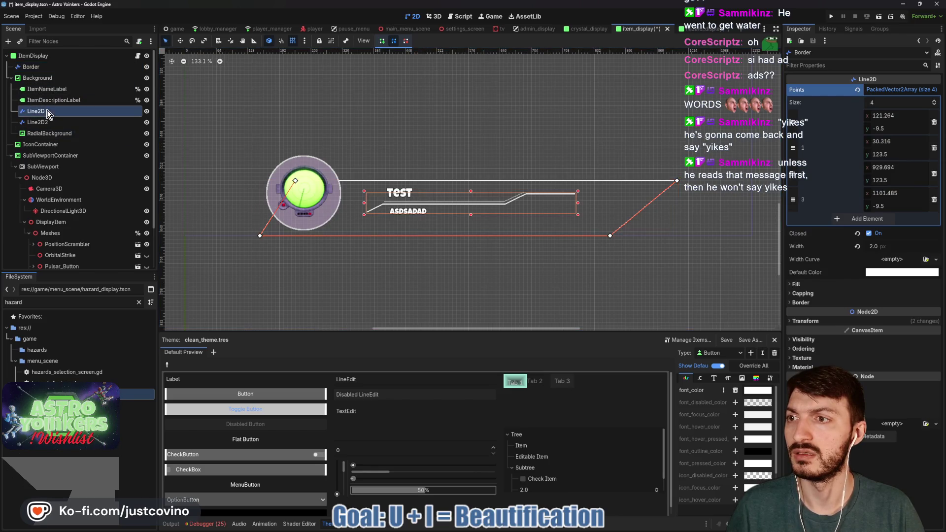
{"action": "left_click", "coordinate": [43, 133], "text": "shift"}
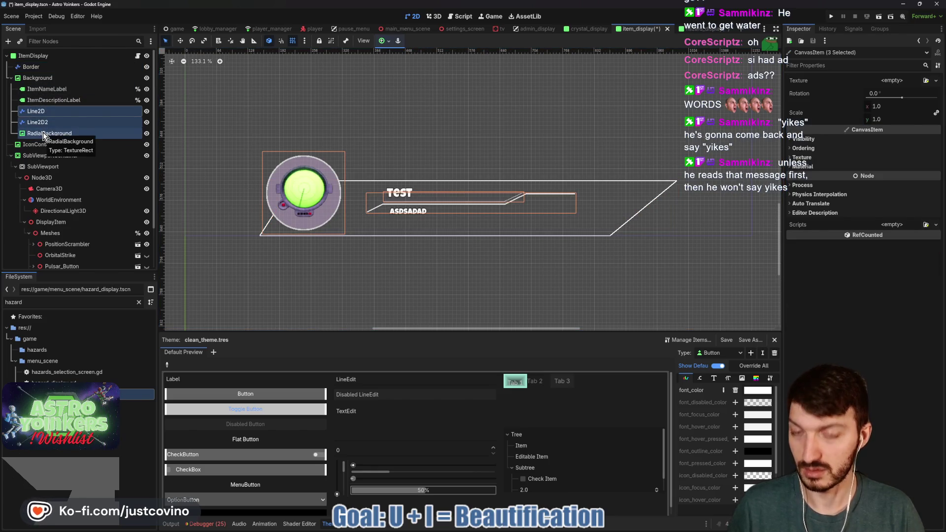
{"action": "left_click", "coordinate": [686, 29]}
{"action": "left_click", "coordinate": [51, 78]}
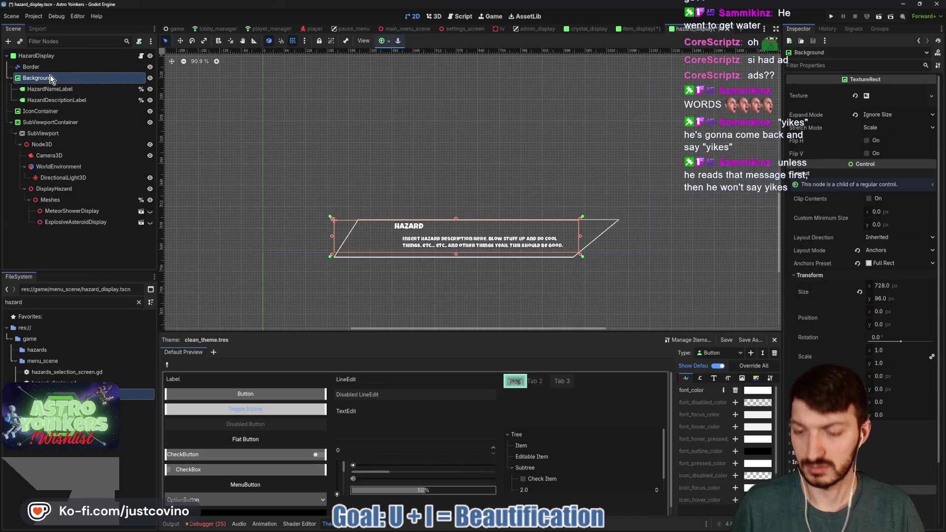
{"action": "key", "text": "ctrl+v"}
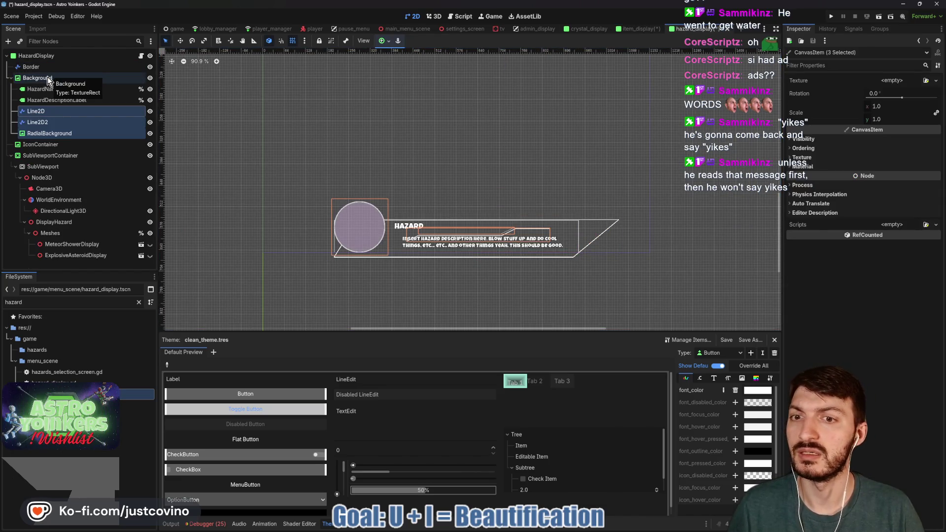
Save hazard_display, then check item_display's Background panel size
{"action": "left_click", "coordinate": [48, 80]}
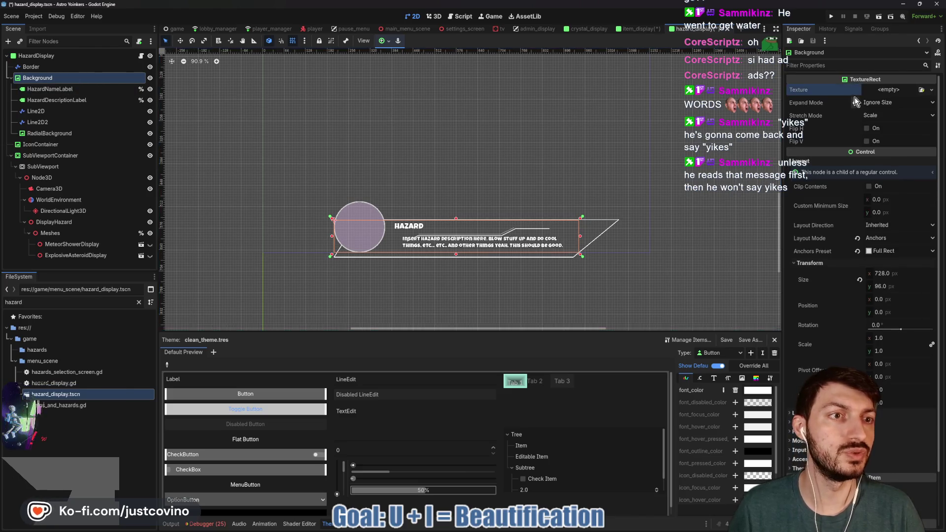
{"action": "key", "text": "ctrl+s"}
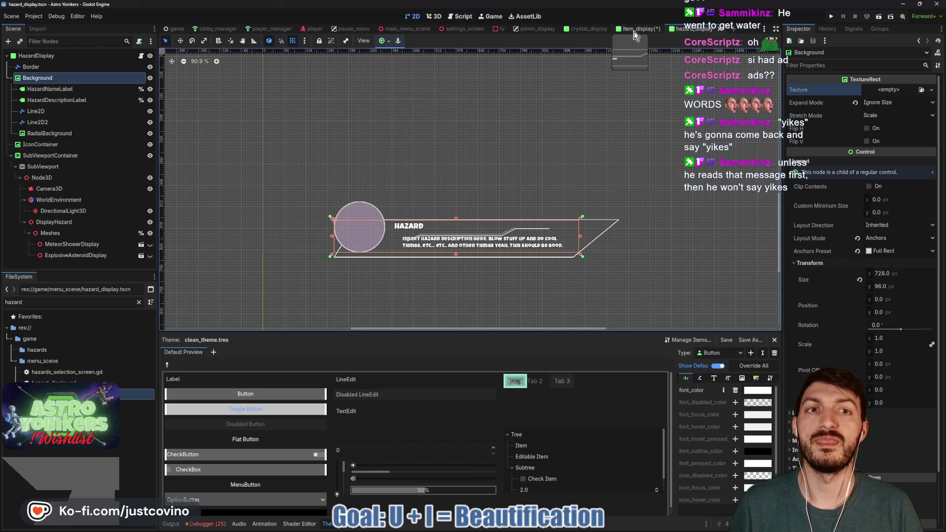
{"action": "key", "text": "ctrl+shift+Tab"}
{"action": "left_click", "coordinate": [55, 79]}
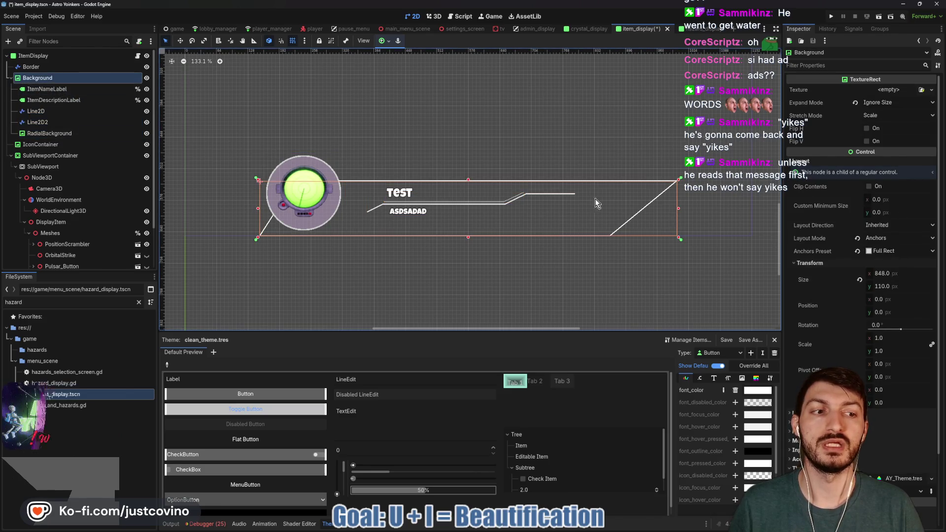
Set hazard Background's Custom Minimum Size to 848 × 110 and save the scene
{"action": "left_click", "coordinate": [706, 31]}
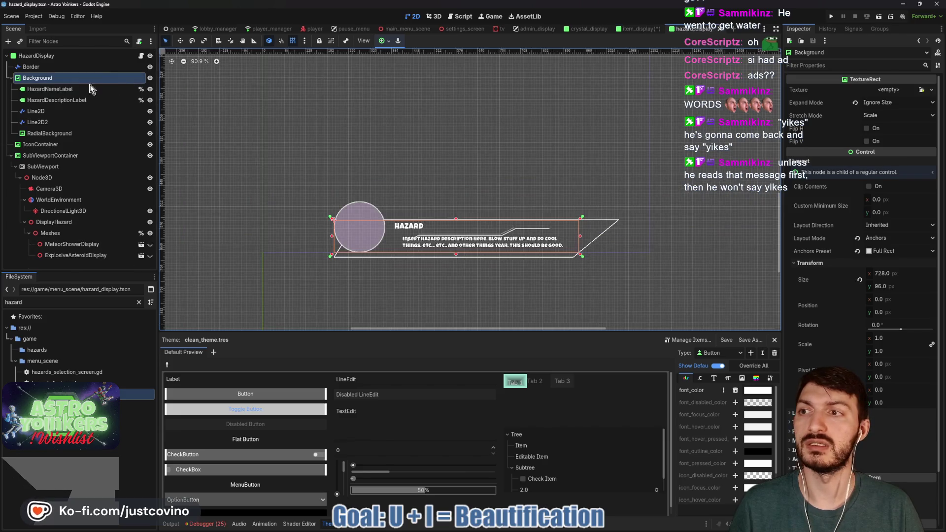
{"action": "left_click", "coordinate": [891, 199]}
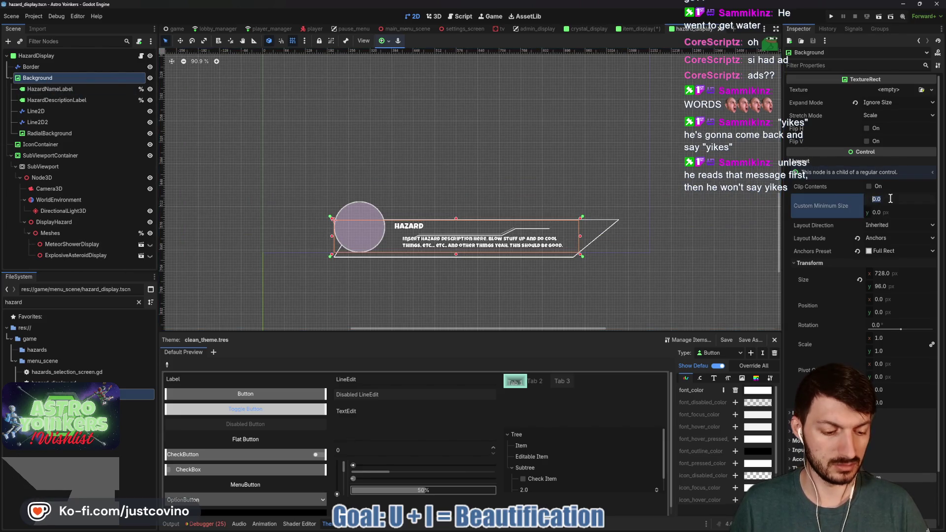
{"action": "type", "text": "848"}
{"action": "key", "text": "Tab"}
{"action": "type", "text": "110"}
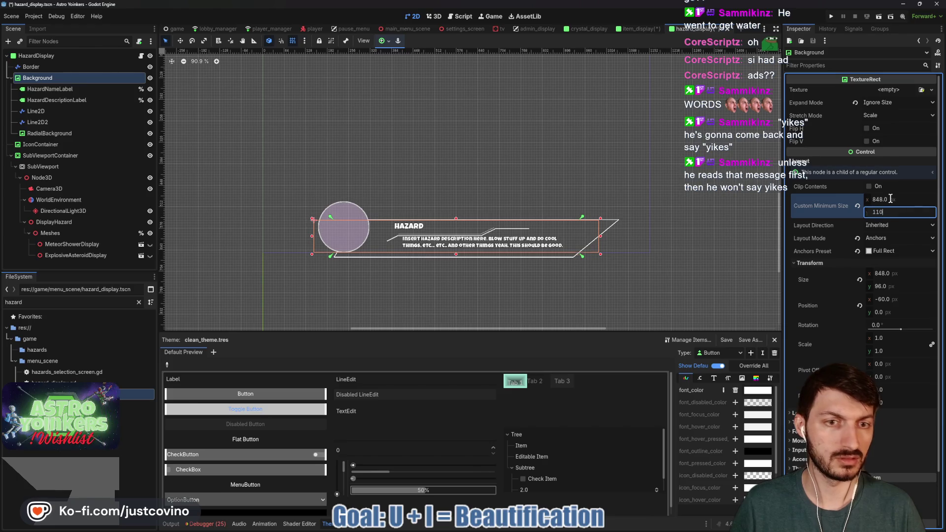
{"action": "key", "text": "Return"}
{"action": "key", "text": "ctrl+s"}
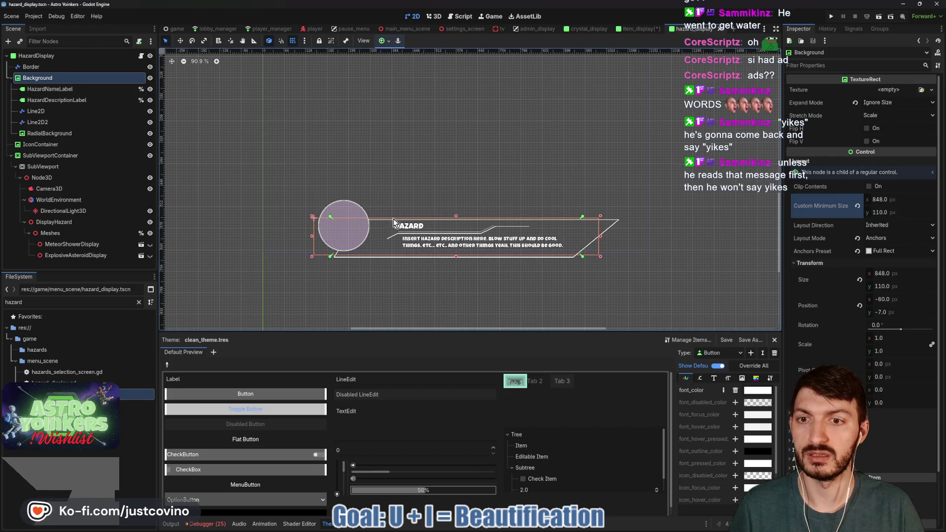
{"action": "left_click", "coordinate": [119, 133]}
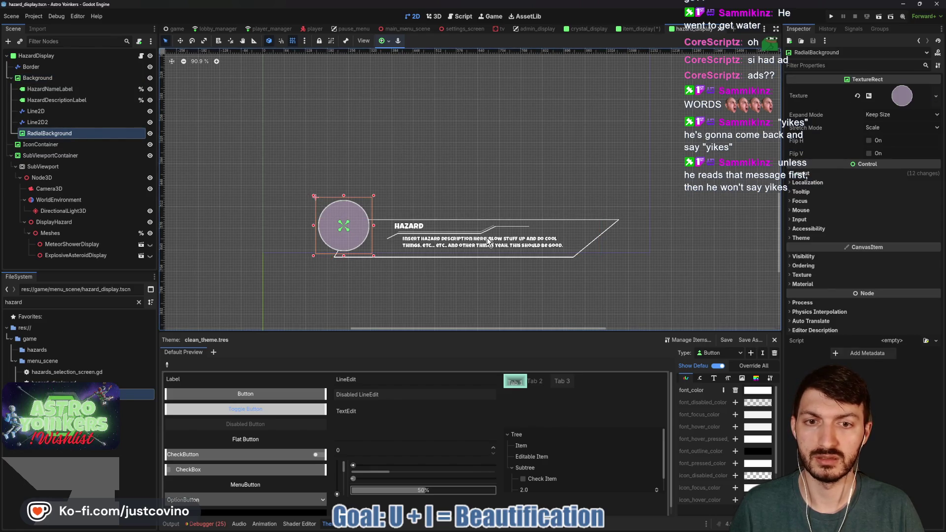
{"action": "left_click", "coordinate": [37, 78]}
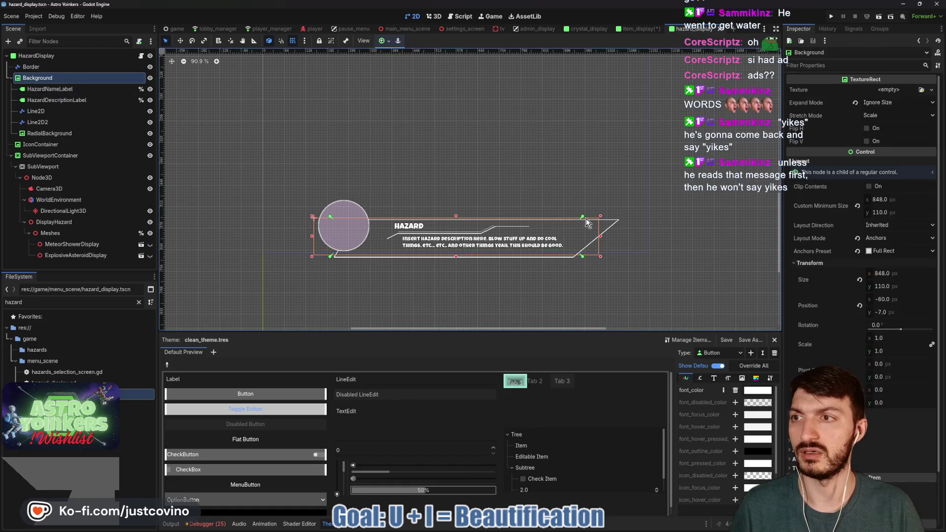
{"action": "left_click", "coordinate": [36, 55]}
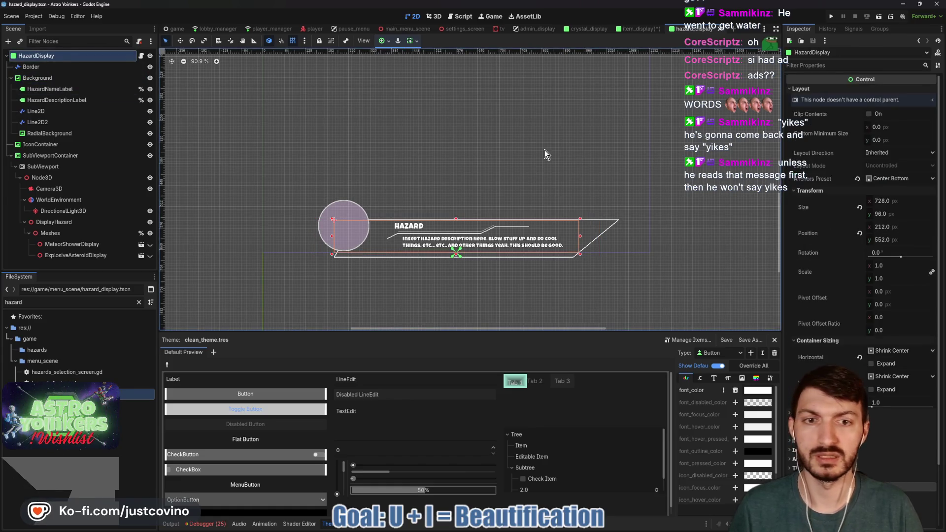
Match item_display's root by setting HazardDisplay's size to 848 × 110
{"action": "left_click", "coordinate": [640, 30]}
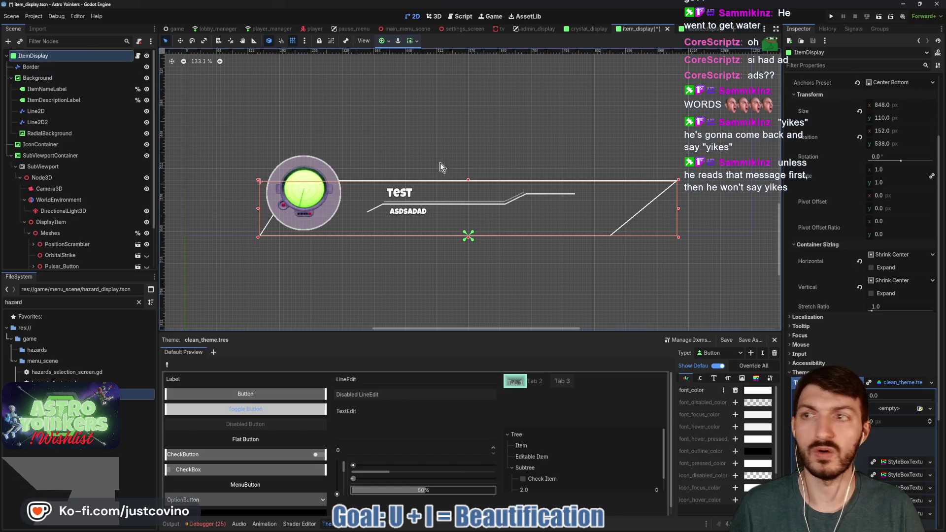
{"action": "left_click", "coordinate": [694, 29]}
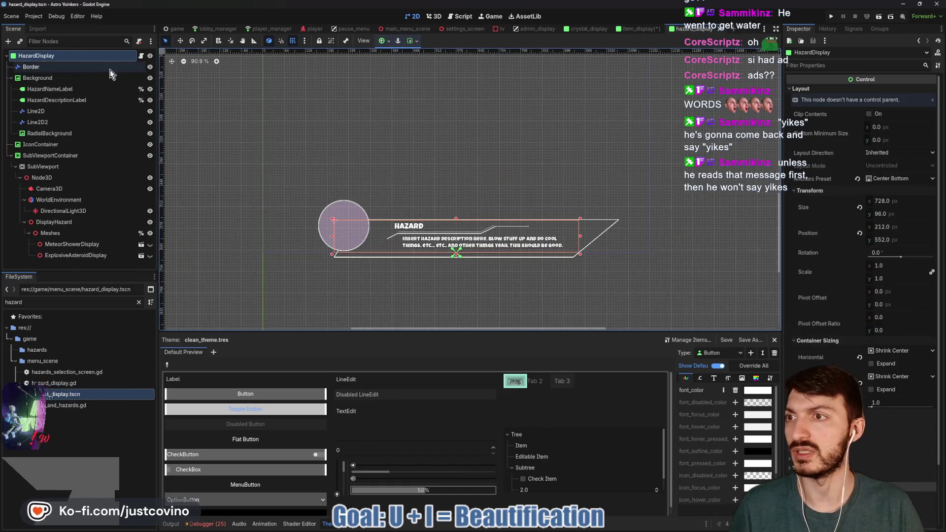
{"action": "left_click", "coordinate": [896, 200]}
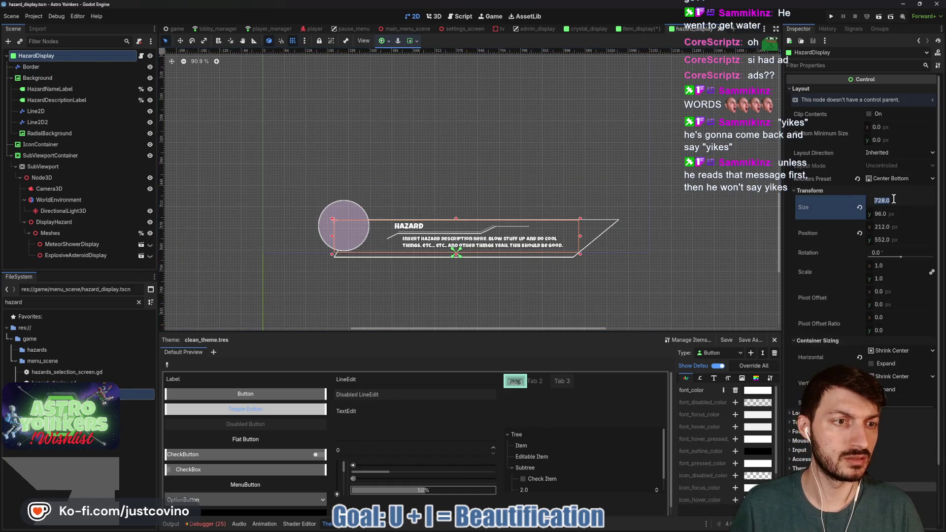
{"action": "type", "text": "848"}
{"action": "key", "text": "Tab"}
{"action": "type", "text": "110"}
{"action": "key", "text": "Return"}
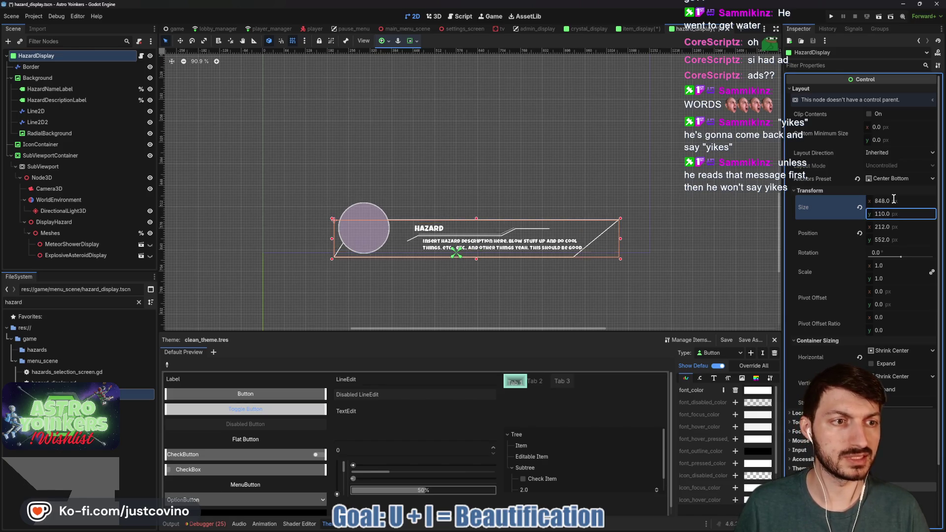
{"action": "key", "text": "ctrl+s"}
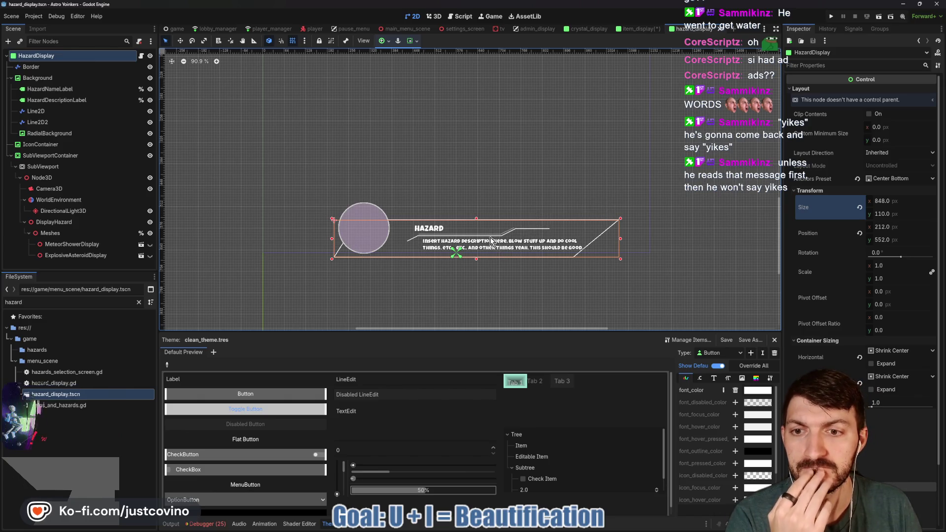
Apply the Center Bottom anchor preset to HazardDisplay and save the scene
{"action": "left_click", "coordinate": [389, 42]}
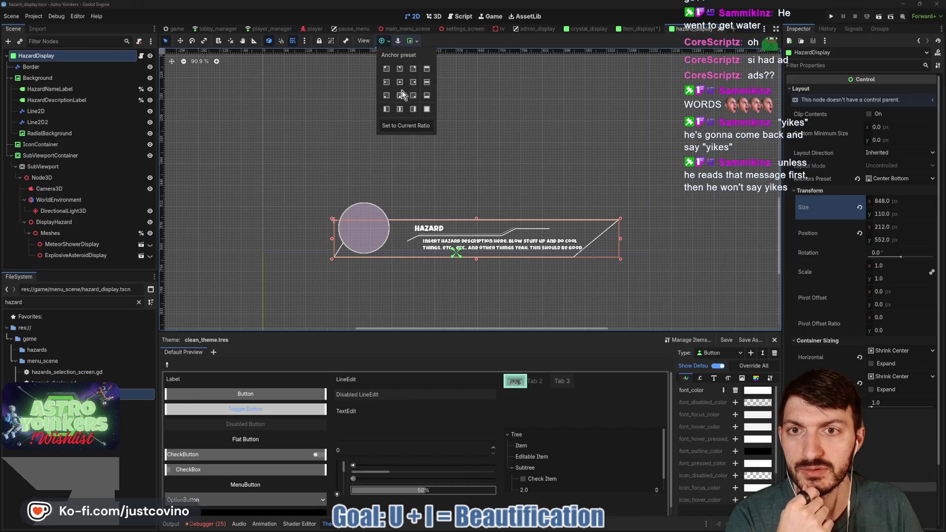
{"action": "left_click", "coordinate": [402, 96]}
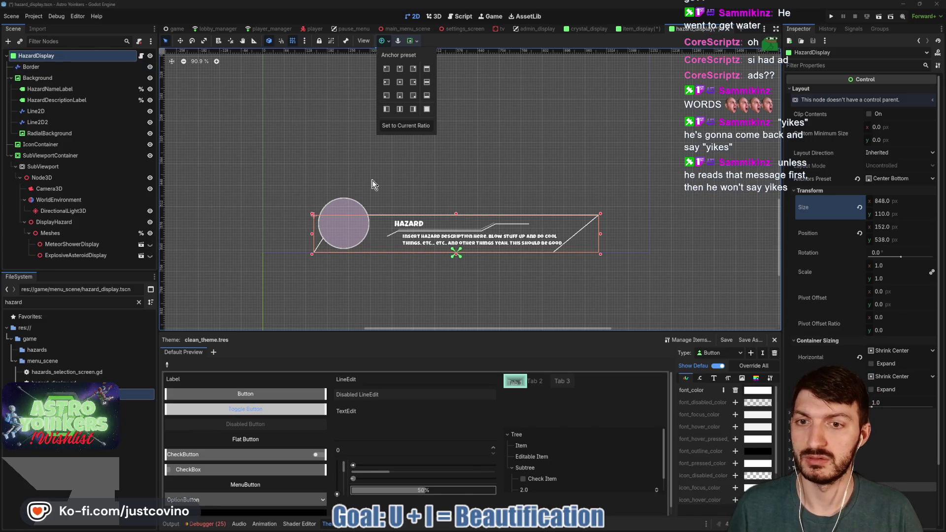
{"action": "key", "text": "ctrl+s"}
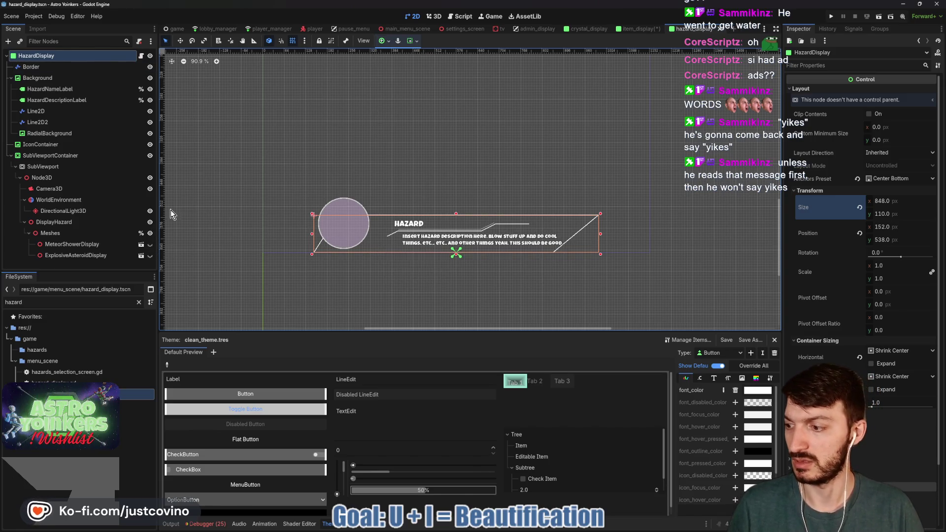
{"action": "left_click", "coordinate": [151, 245]}
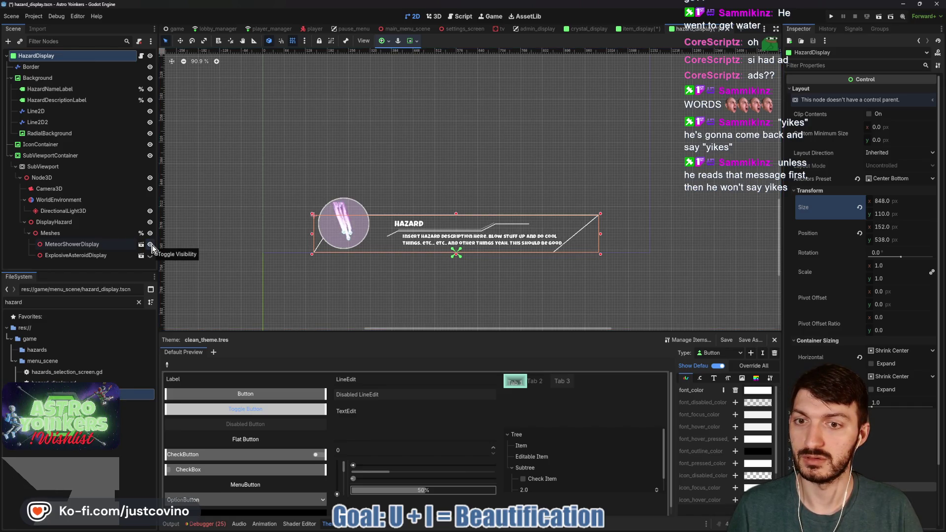
Hide the hazard meshes, nudge the HAZARD title ~8 px right and description ~8 px left
{"action": "left_click", "coordinate": [150, 245]}
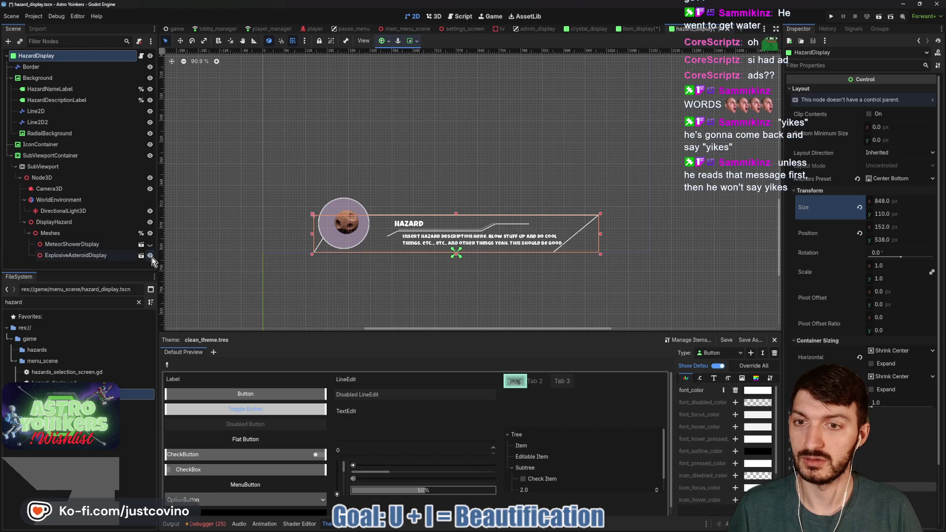
{"action": "left_click", "coordinate": [152, 257]}
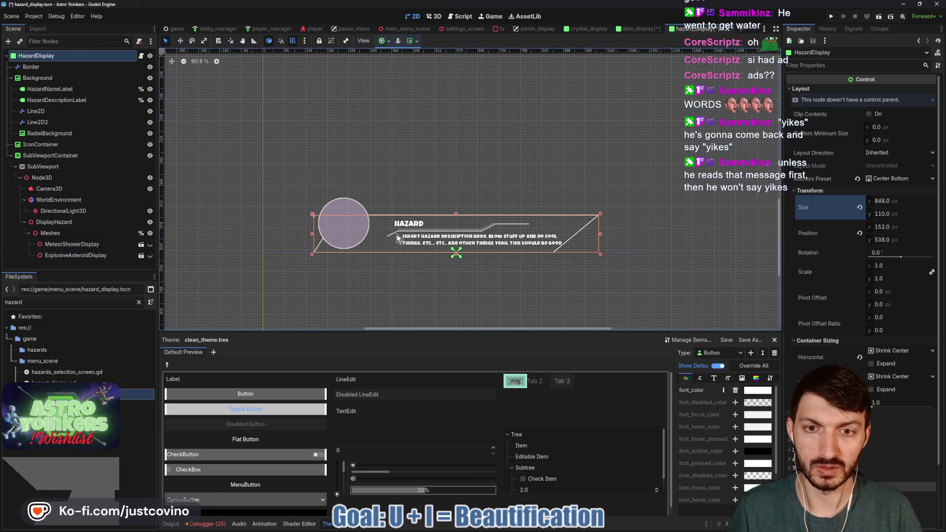
{"action": "scroll", "coordinate": [397, 238], "scroll_direction": "up", "scroll_amount": 5}
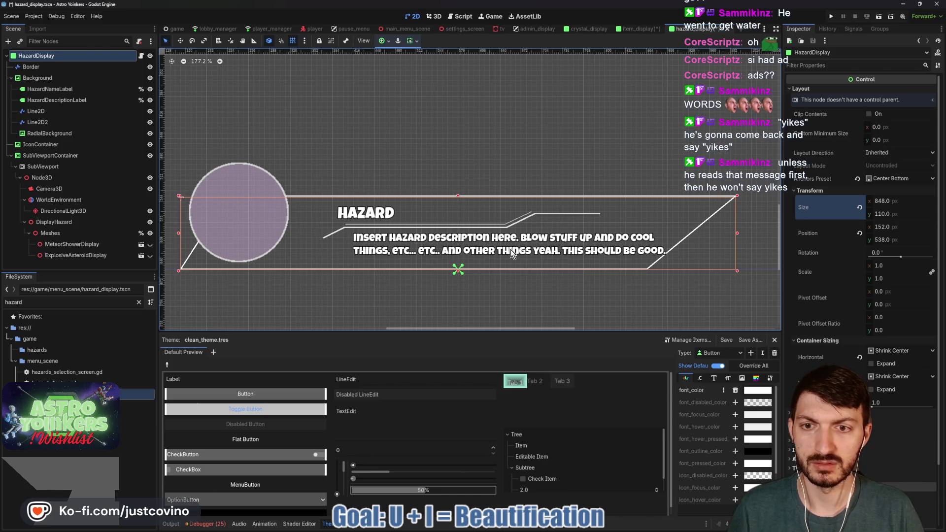
{"action": "left_click", "coordinate": [364, 215]}
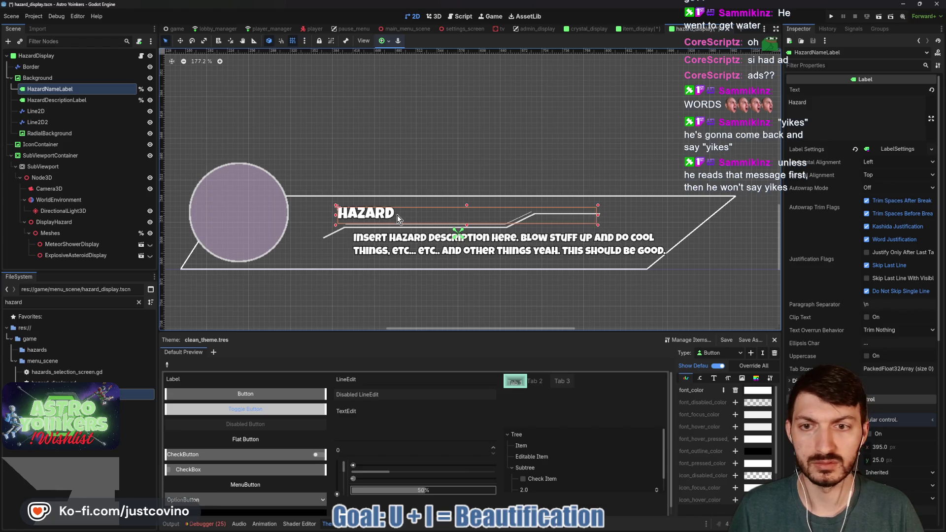
{"action": "left_click_drag", "start_coordinate": [397, 215], "coordinate": [403, 215]}
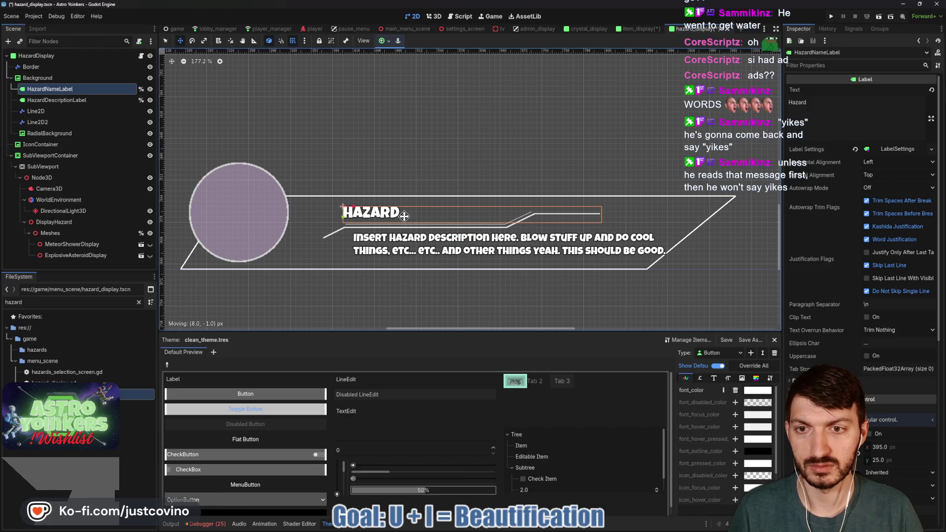
{"action": "left_click", "coordinate": [413, 250]}
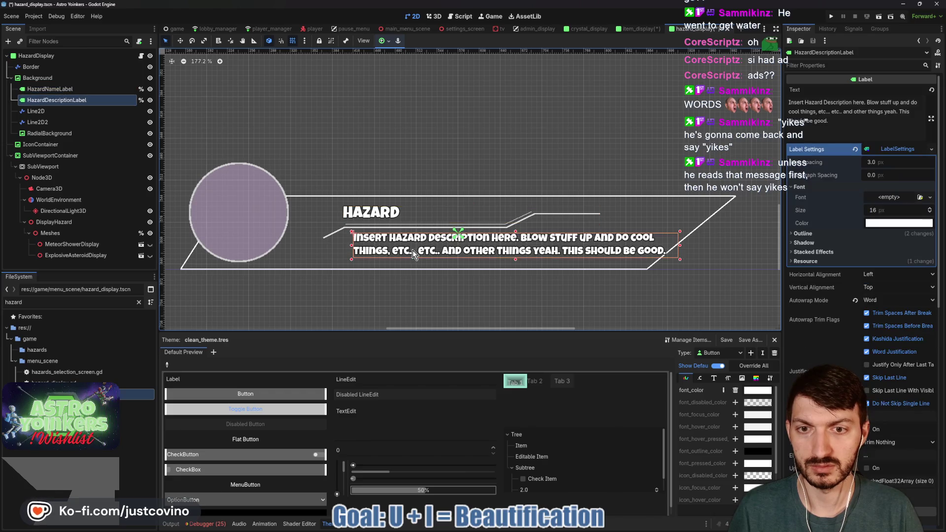
{"action": "left_click_drag", "start_coordinate": [415, 248], "coordinate": [412, 248]}
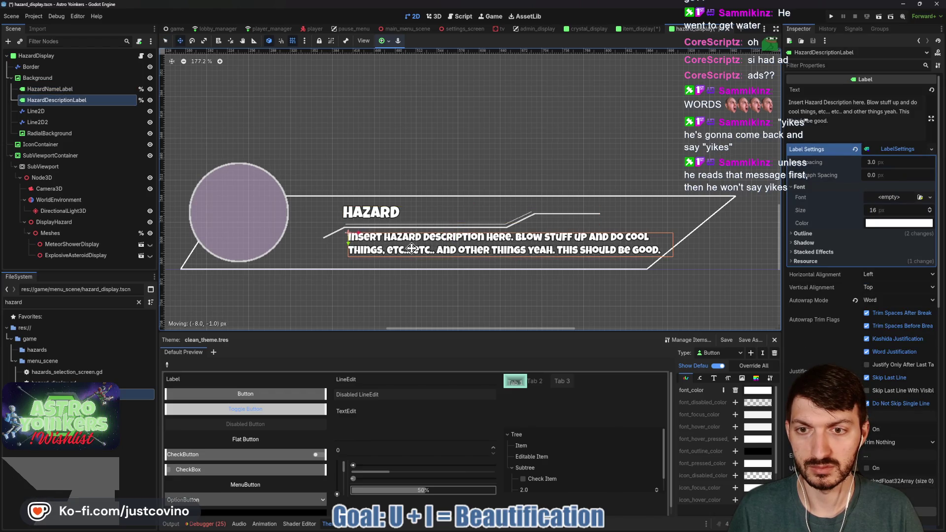
Save both the hazard_display and item_display scenes
{"action": "key", "text": "ctrl+s"}
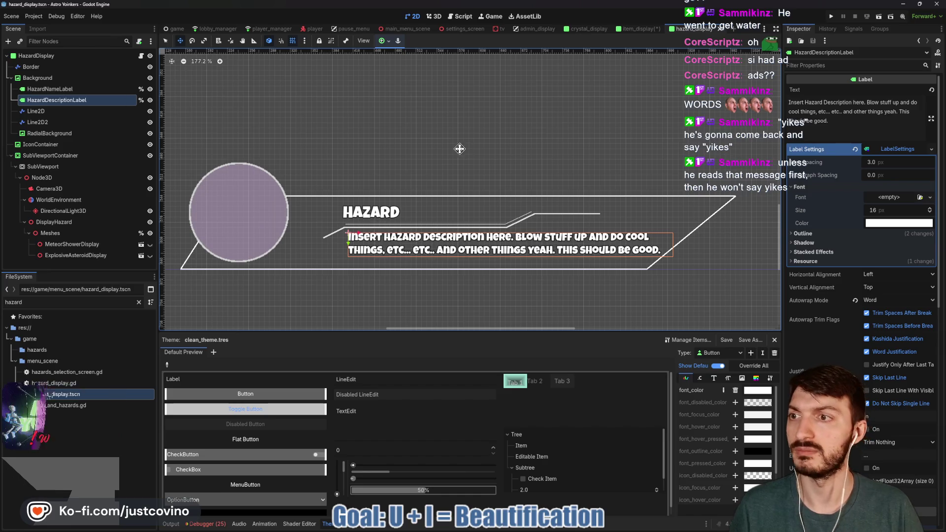
{"action": "left_click", "coordinate": [637, 29]}
{"action": "key", "text": "ctrl+s"}
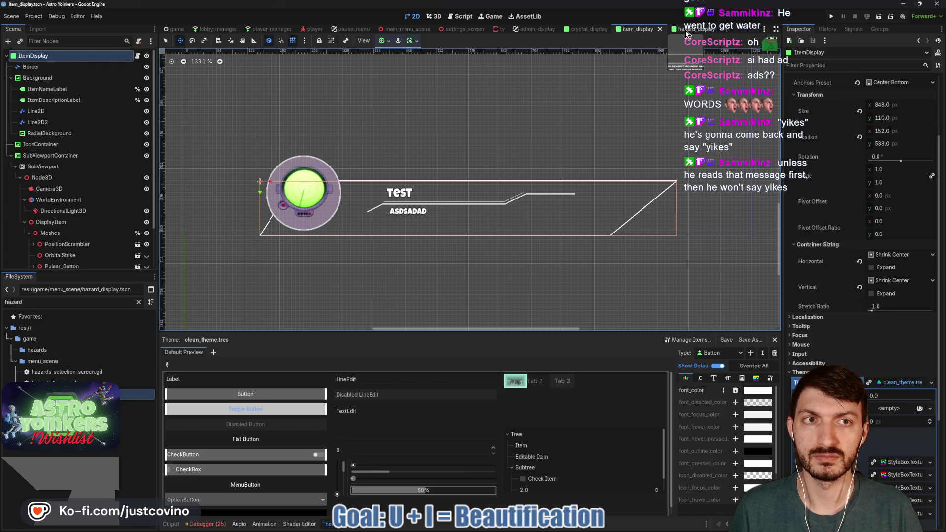
{"action": "left_click", "coordinate": [687, 30]}
{"action": "key", "text": "ctrl+s"}
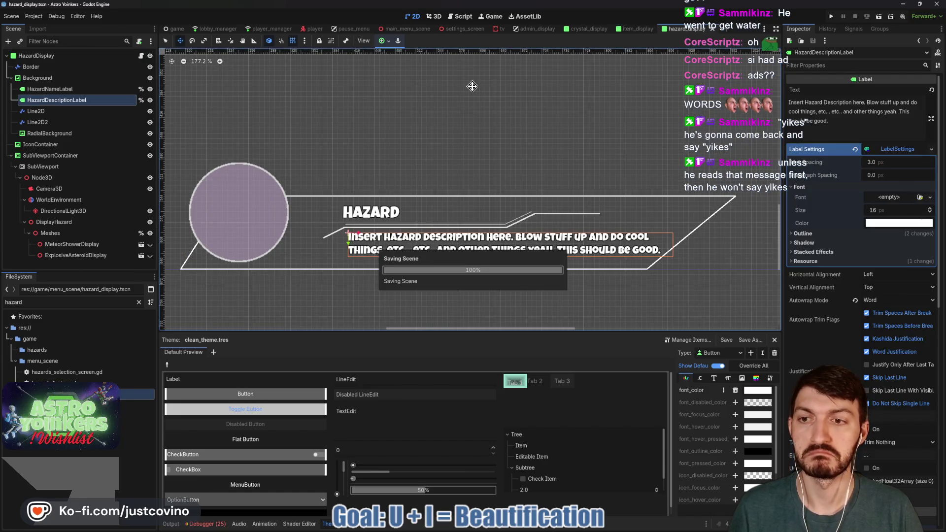
Switch to admin_display and run the project to test the menus
{"action": "left_click", "coordinate": [535, 29]}
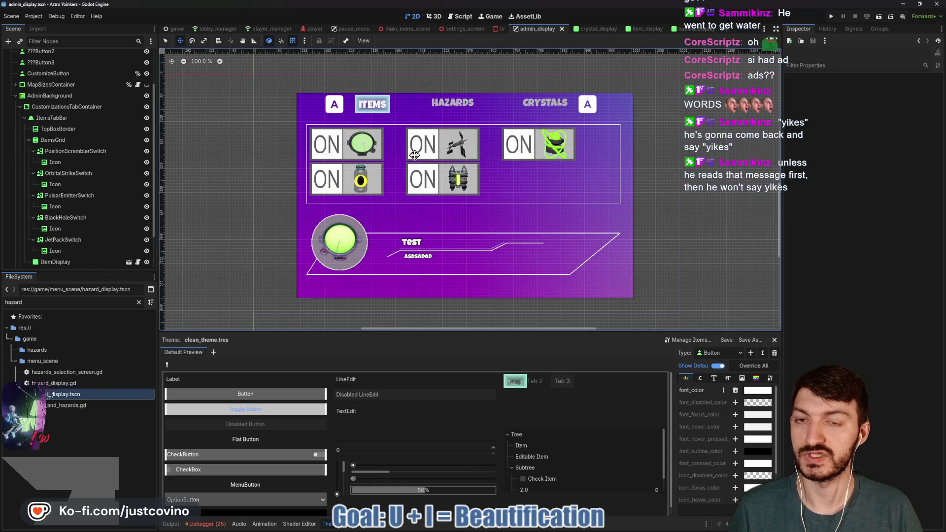
{"action": "left_click", "coordinate": [831, 18]}
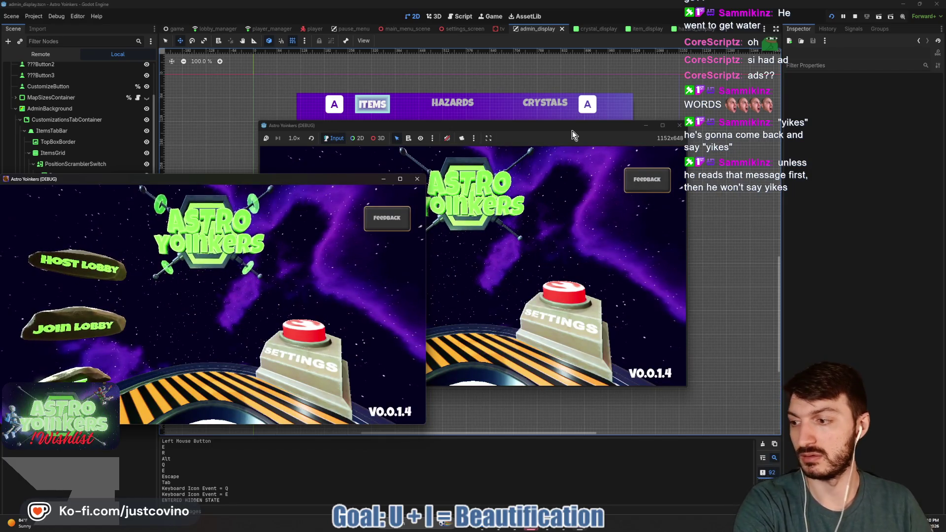
Host a new lobby in the running game
{"action": "left_click", "coordinate": [417, 179]}
{"action": "left_click", "coordinate": [354, 228]}
{"action": "left_click", "coordinate": [466, 229]}
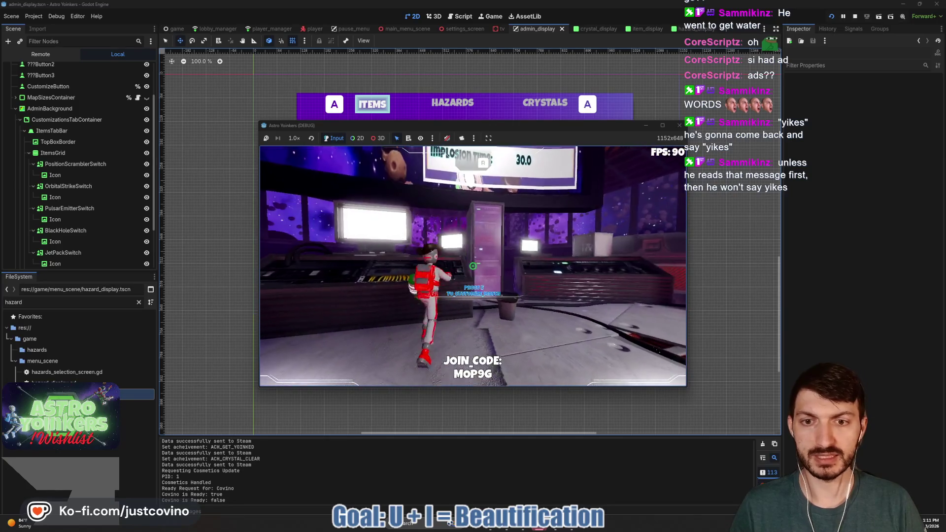
Open the customization menu with E and check the Hazards, Crystals and Items tabs
{"action": "key", "text": "e"}
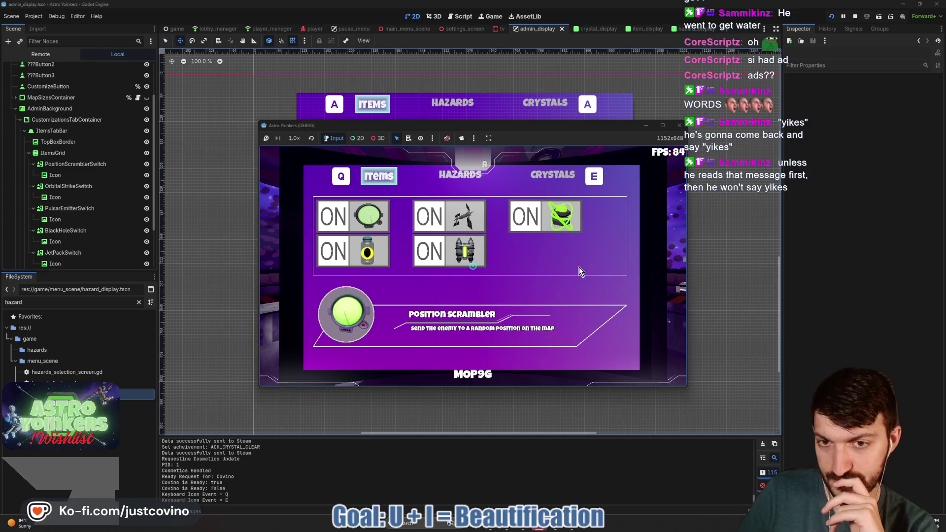
{"action": "left_click", "coordinate": [456, 178]}
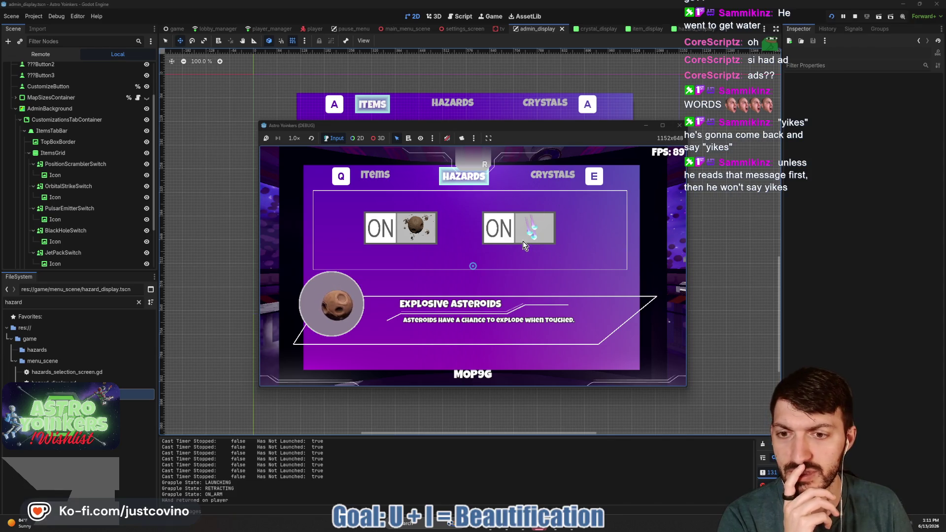
{"action": "left_click", "coordinate": [551, 182]}
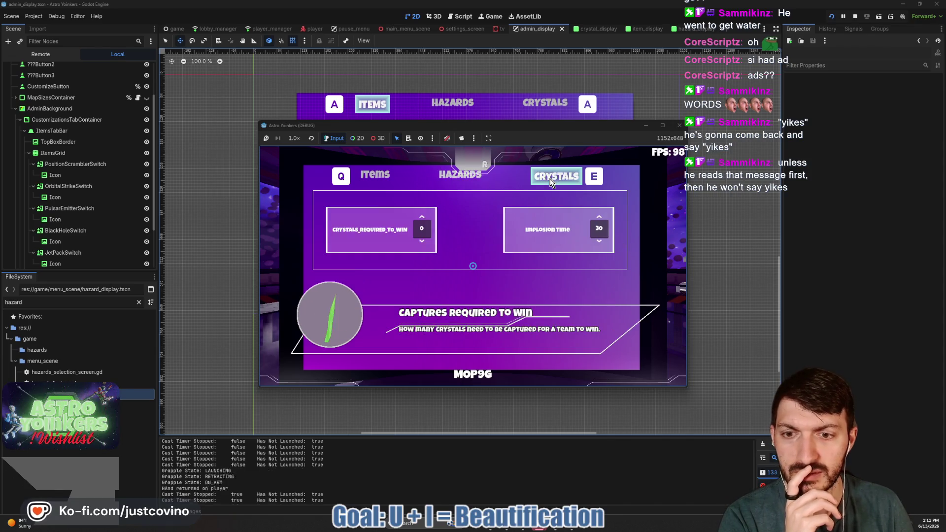
{"action": "left_click", "coordinate": [380, 183]}
{"action": "left_click", "coordinate": [455, 181]}
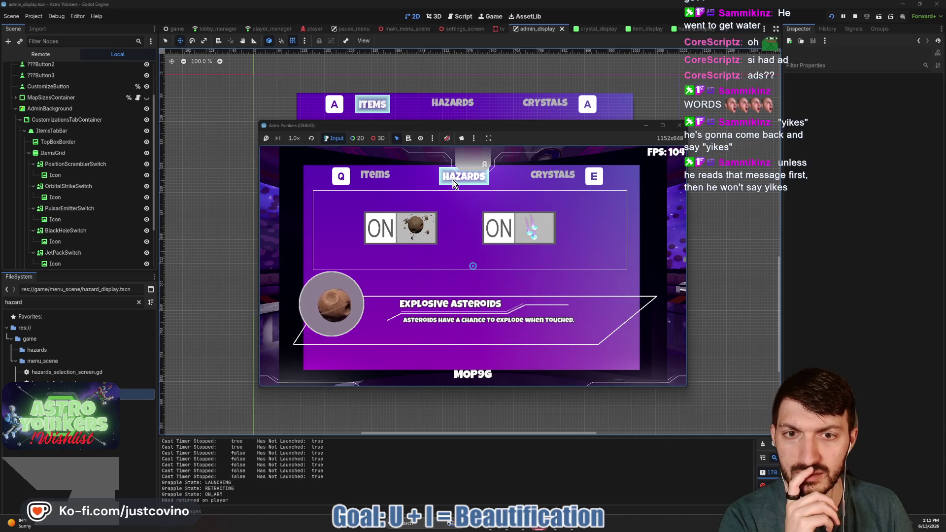
Stop the game, show HazardsTabBar, reset HazardDisplay's scale to 1.0, and save
{"action": "key", "text": "F8"}
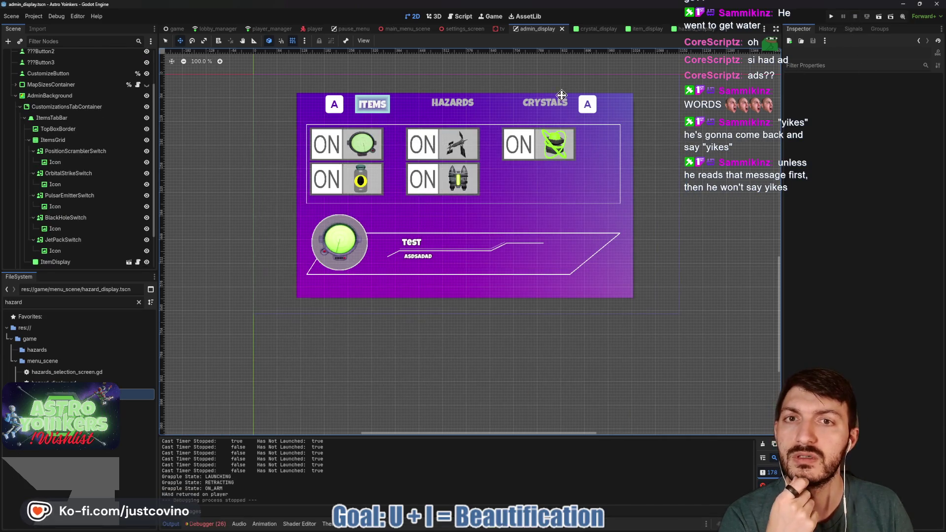
{"action": "left_click", "coordinate": [597, 29]}
{"action": "left_click", "coordinate": [535, 29]}
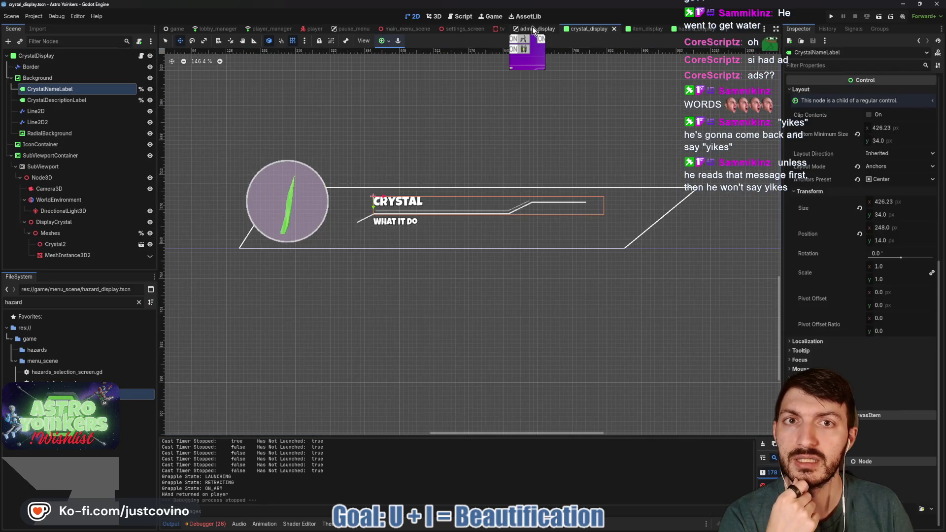
{"action": "scroll", "coordinate": [69, 217], "scroll_direction": "down", "scroll_amount": 2}
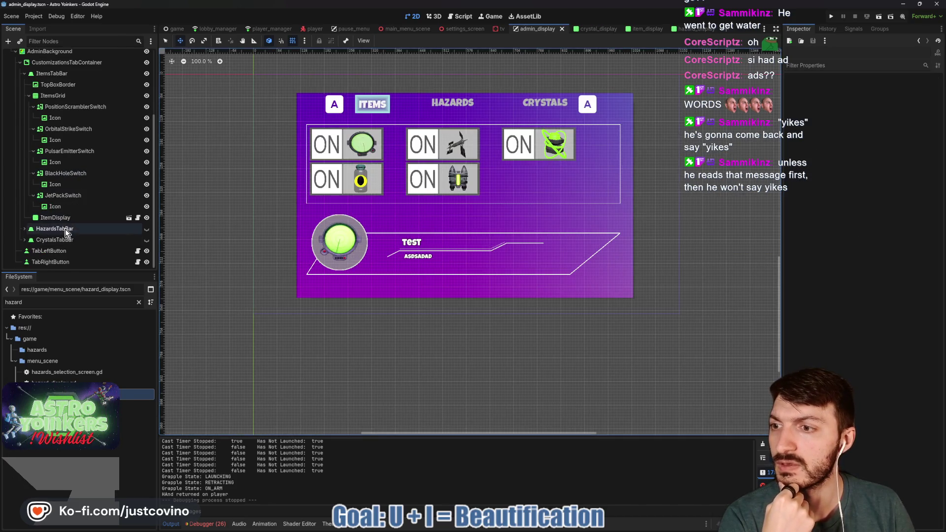
{"action": "left_click", "coordinate": [25, 229]}
{"action": "left_click", "coordinate": [146, 229]}
{"action": "scroll", "coordinate": [79, 237], "scroll_direction": "down", "scroll_amount": 2}
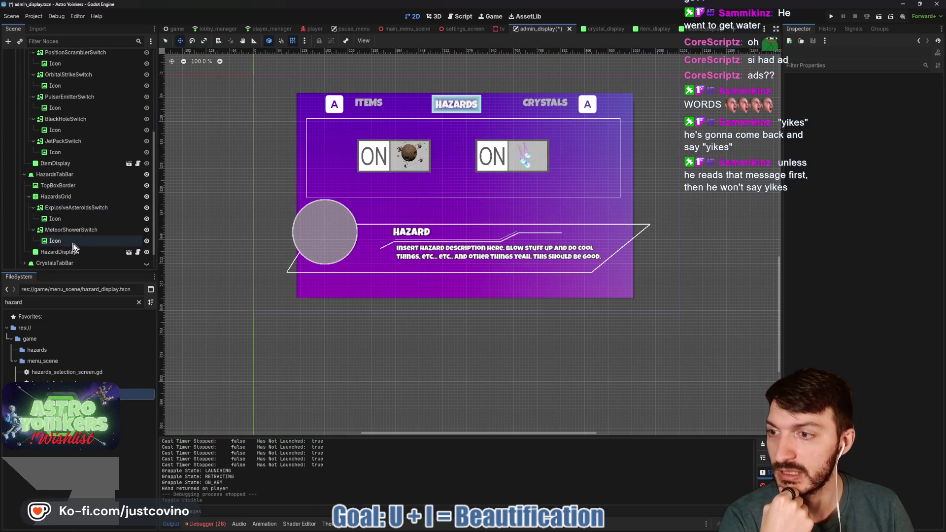
{"action": "left_click", "coordinate": [64, 251]}
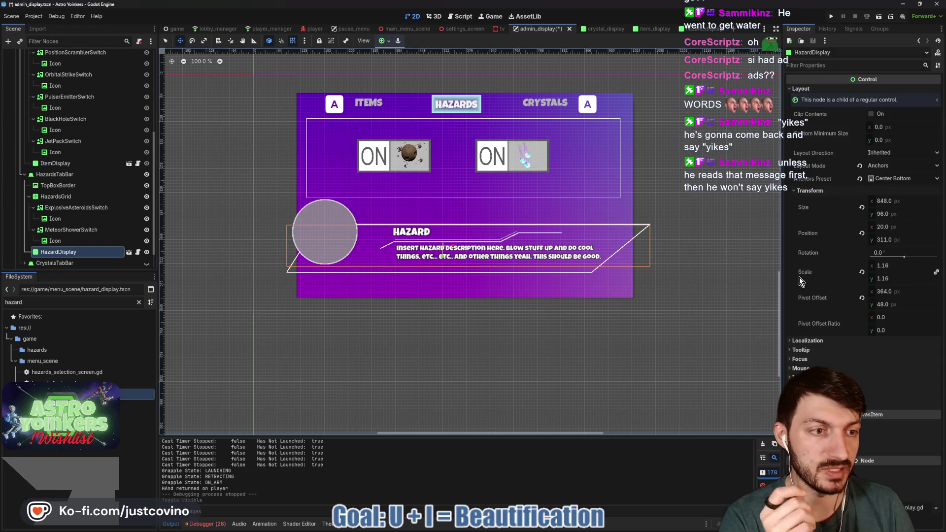
{"action": "left_click", "coordinate": [862, 272]}
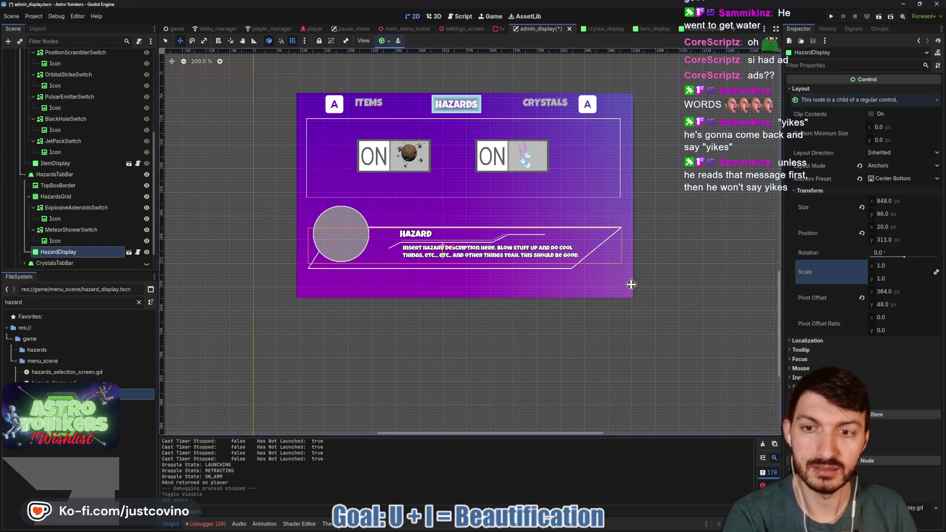
{"action": "key", "text": "ctrl+s"}
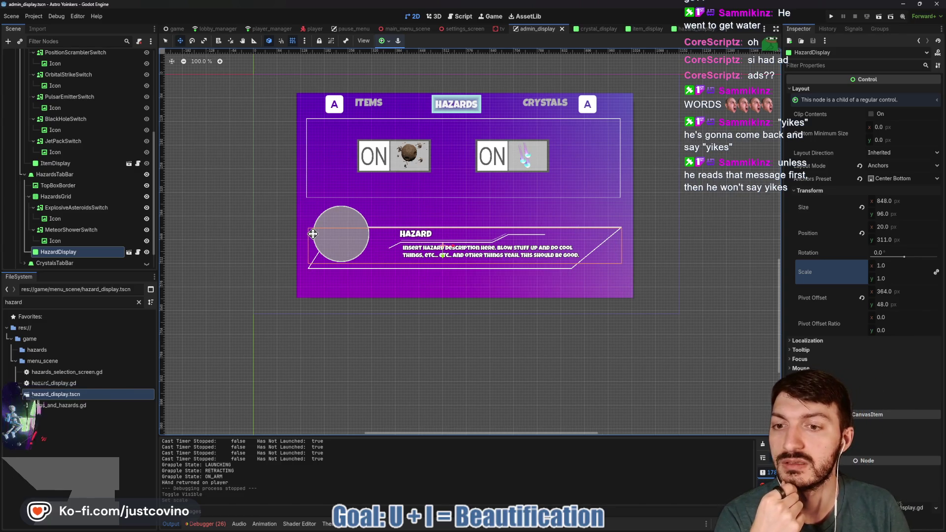
Show CrystalsTabBar, reset CrystalDisplay's scale to 1.0, save, and show hazards again
{"action": "scroll", "coordinate": [74, 239], "scroll_direction": "down", "scroll_amount": 1}
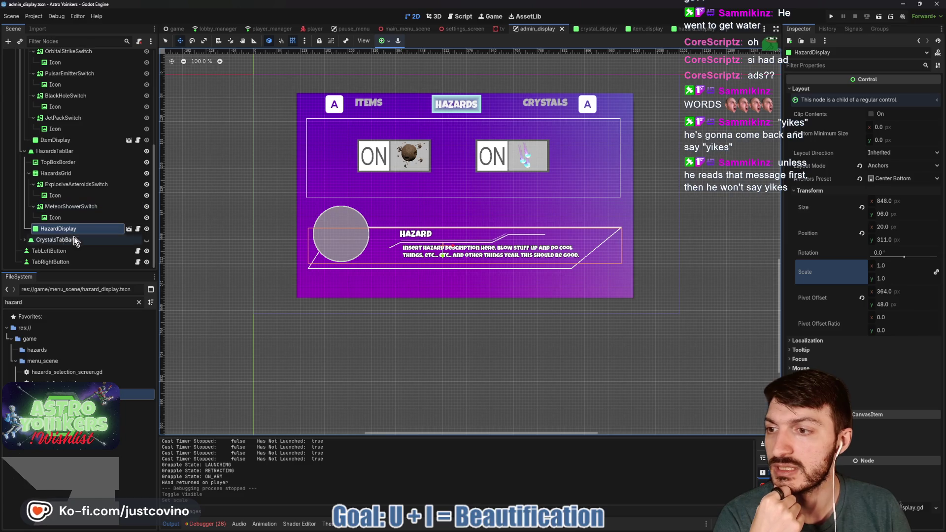
{"action": "left_click", "coordinate": [146, 240]}
{"action": "scroll", "coordinate": [75, 236], "scroll_direction": "down", "scroll_amount": 5}
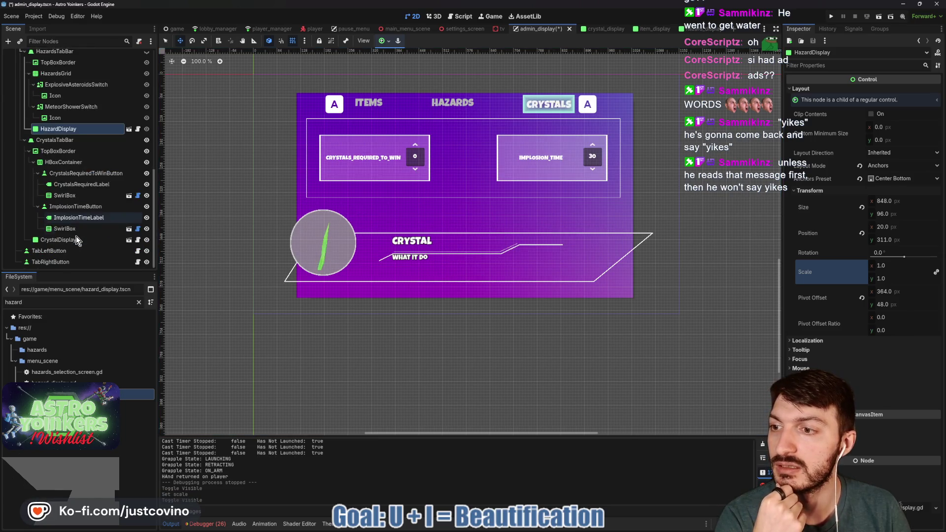
{"action": "left_click", "coordinate": [69, 238]}
{"action": "left_click", "coordinate": [862, 272]}
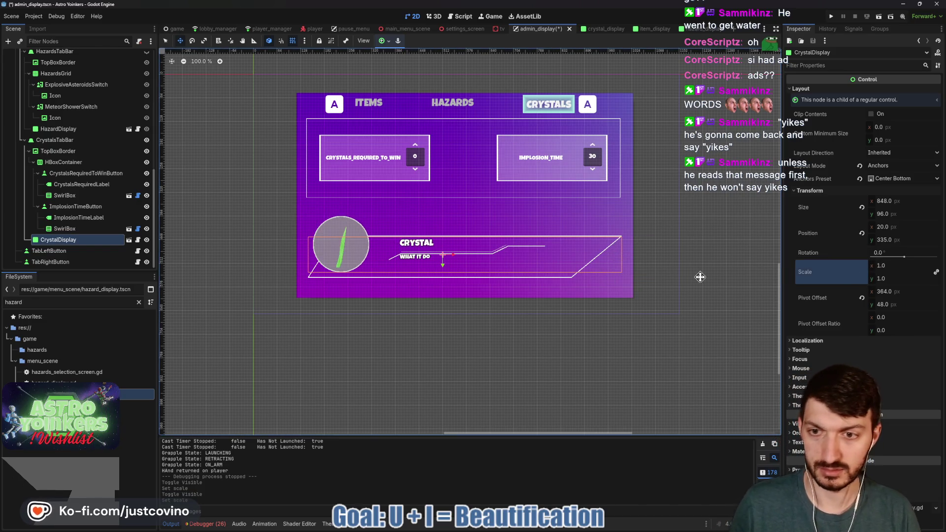
{"action": "key", "text": "ctrl+s"}
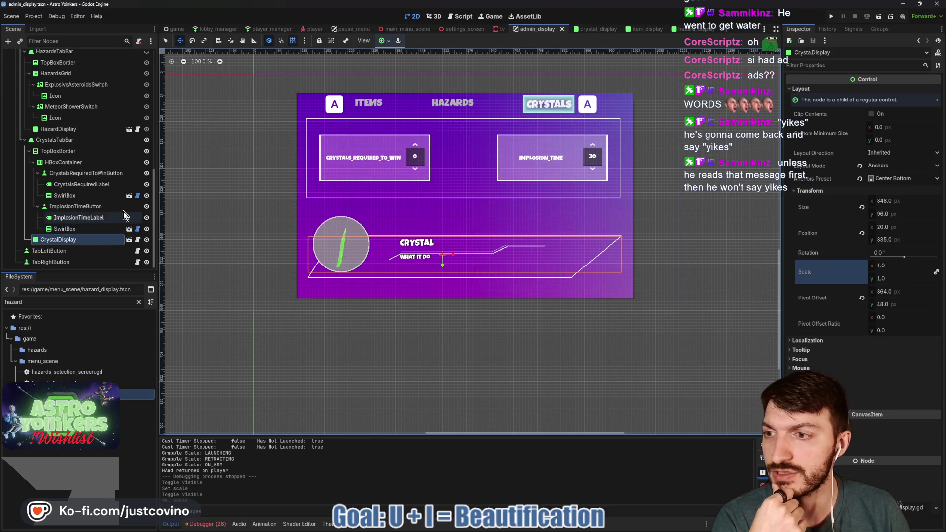
{"action": "scroll", "coordinate": [145, 128], "scroll_direction": "up", "scroll_amount": 3}
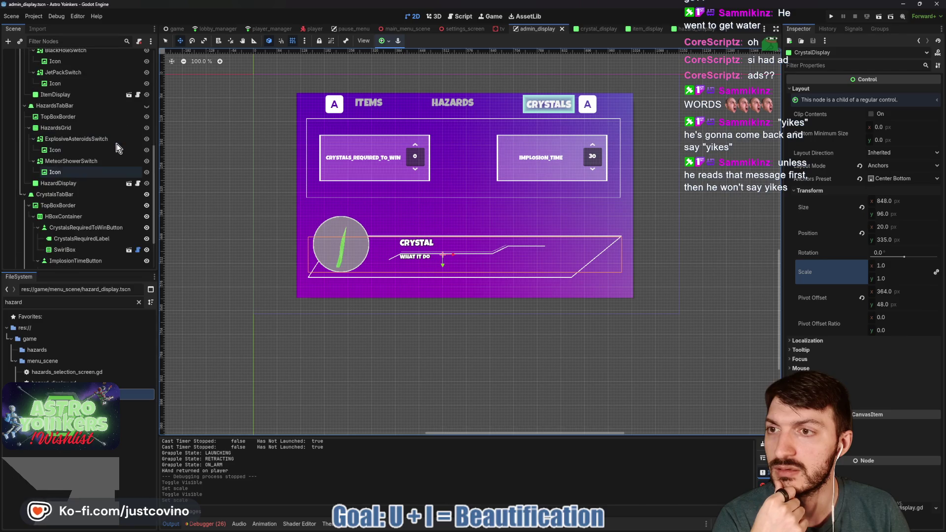
{"action": "left_click", "coordinate": [146, 108]}
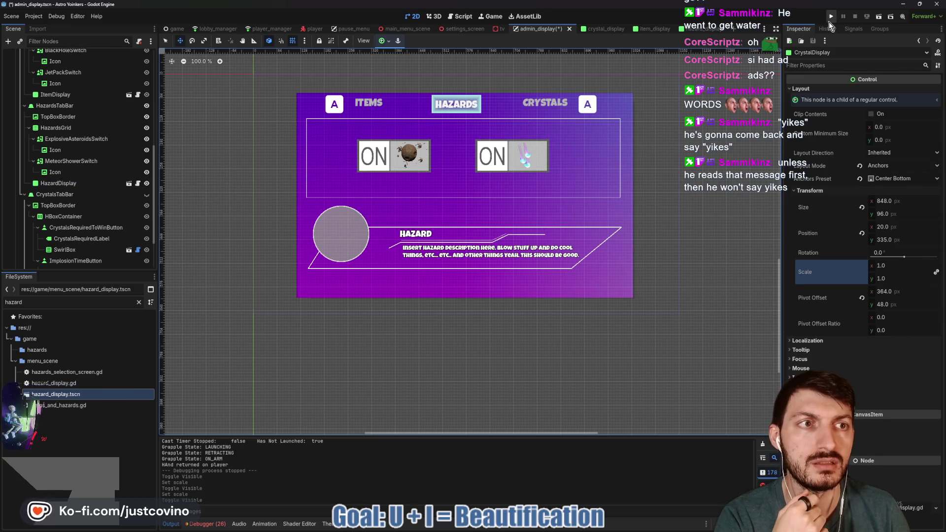
Rerun the game with F5, host a lobby, and press E for the customization menu
{"action": "key", "text": "F5"}
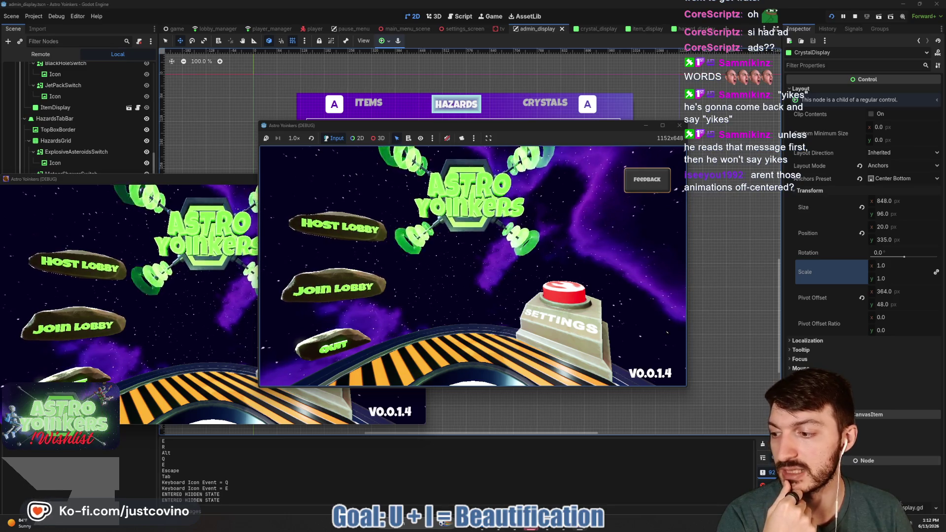
{"action": "left_click", "coordinate": [335, 223]}
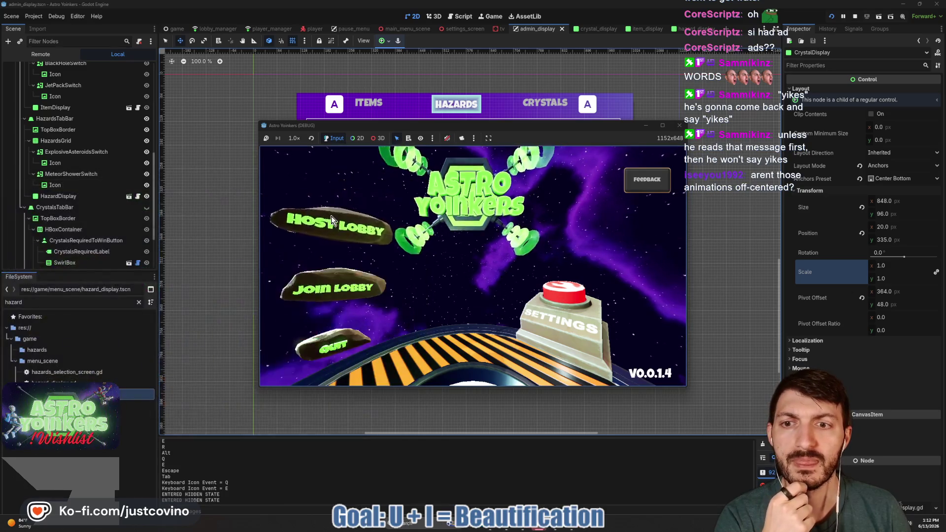
{"action": "left_click", "coordinate": [478, 220]}
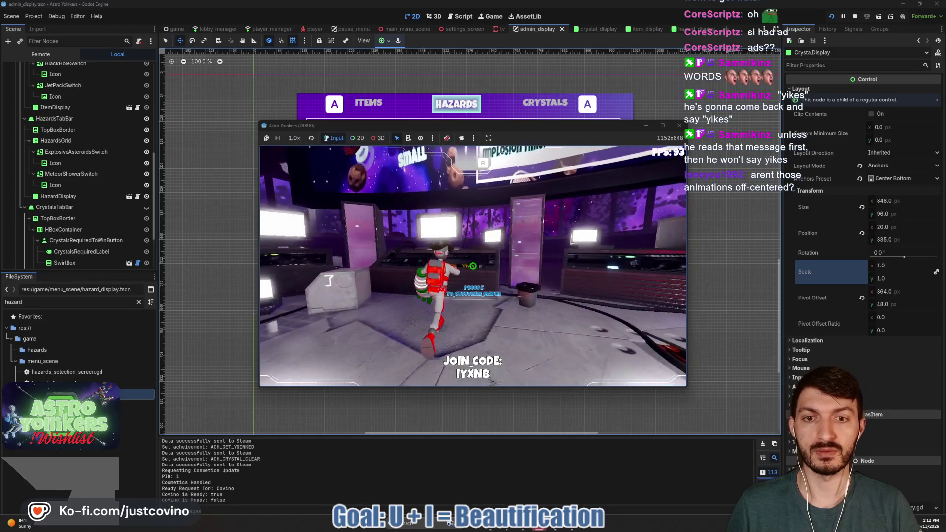
{"action": "key", "text": "e"}
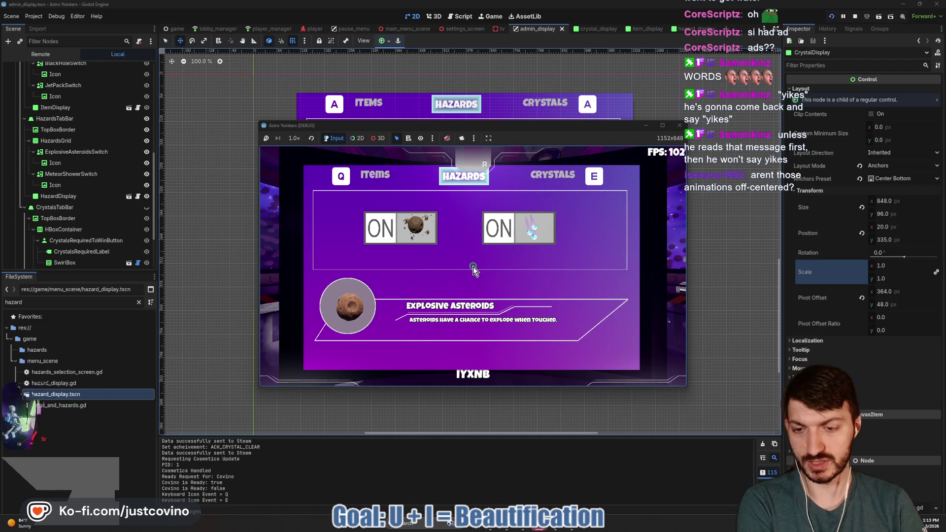
Cycle the Crystals, Hazards and Items tabs, toggle the second hazard off and on, then stop with F8
{"action": "left_click", "coordinate": [541, 180]}
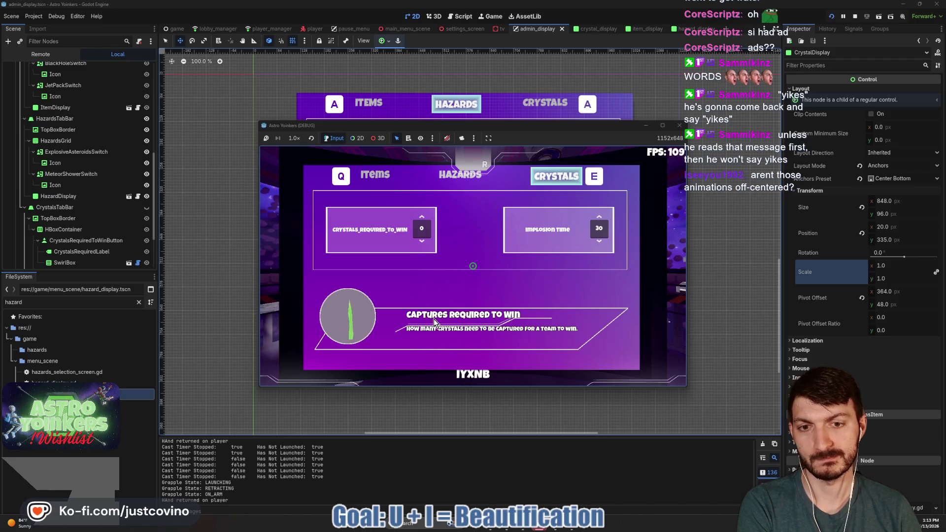
{"action": "left_click", "coordinate": [458, 175]}
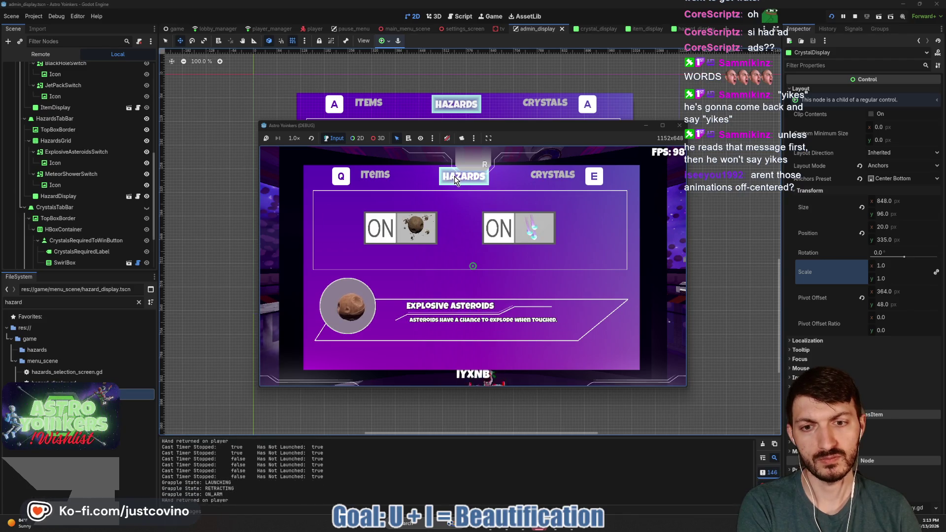
{"action": "left_click", "coordinate": [500, 235]}
{"action": "left_click", "coordinate": [502, 232]}
{"action": "key", "text": "q"}
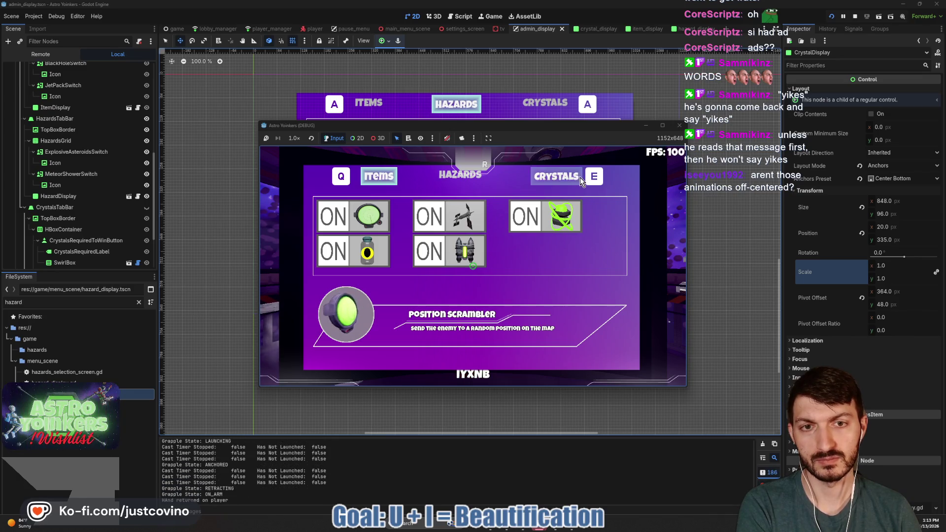
{"action": "left_click", "coordinate": [546, 182]}
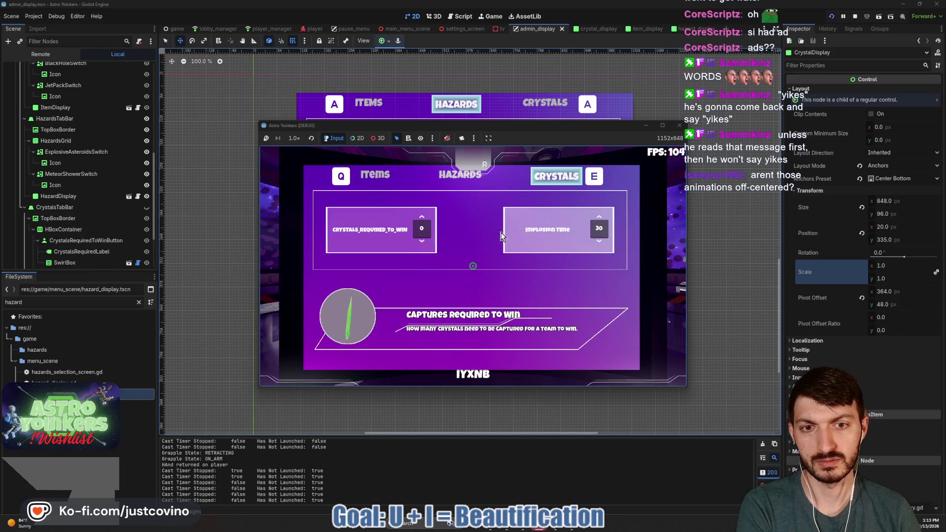
{"action": "left_click", "coordinate": [377, 176]}
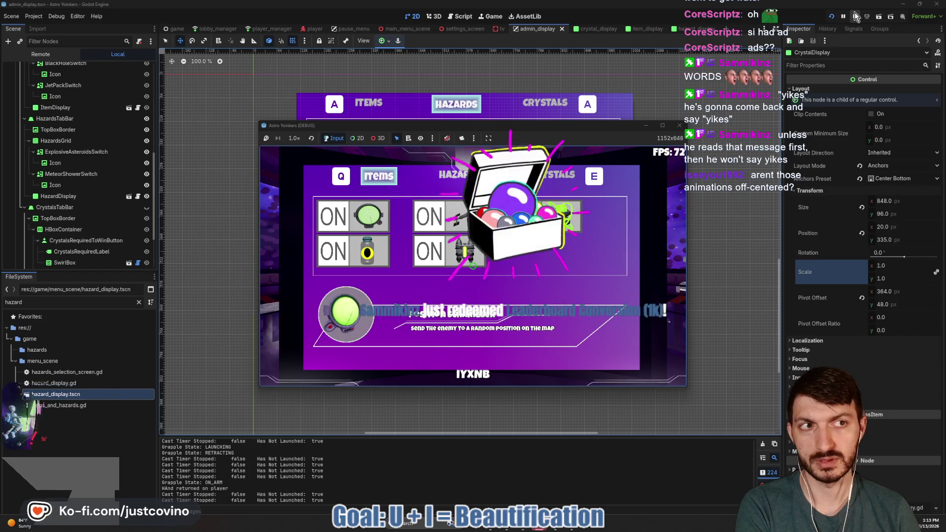
{"action": "key", "text": "F8"}
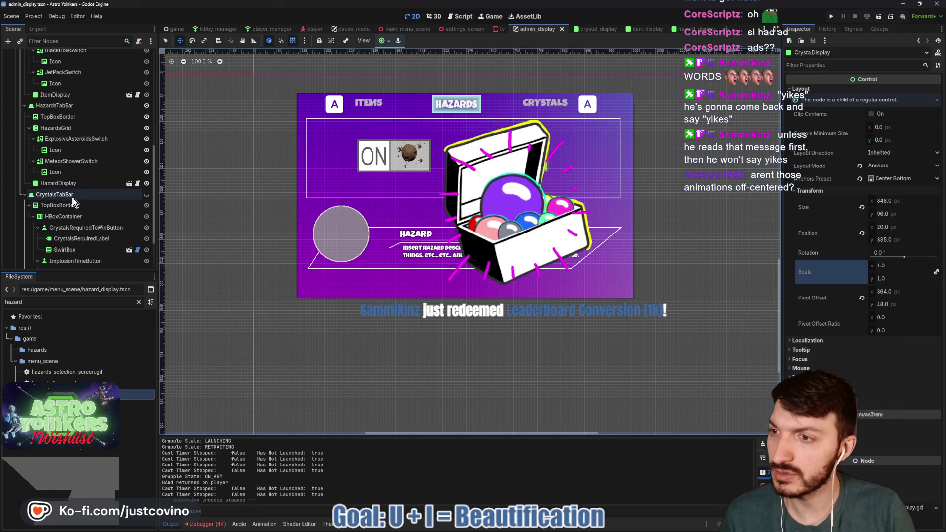
Change CrystalsRequiredLabel's text to CAPTURES_REQUIRED_TO_WIN, save, and open crystal_display
{"action": "left_click", "coordinate": [147, 195]}
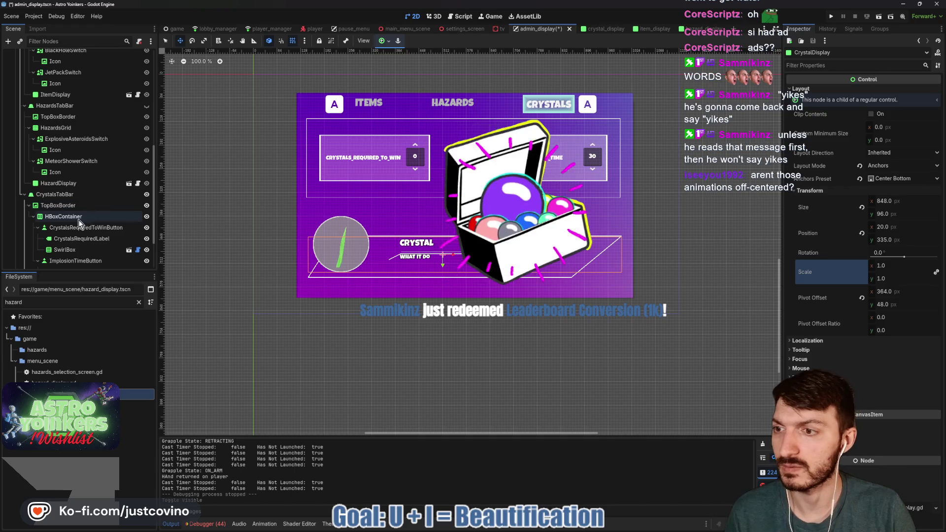
{"action": "scroll", "coordinate": [75, 240], "scroll_direction": "down", "scroll_amount": 2}
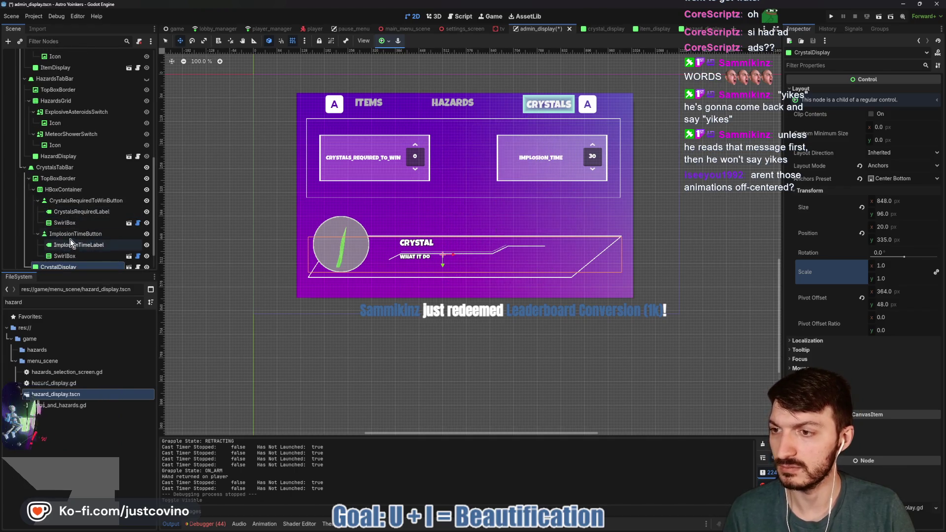
{"action": "scroll", "coordinate": [70, 239], "scroll_direction": "down", "scroll_amount": 2}
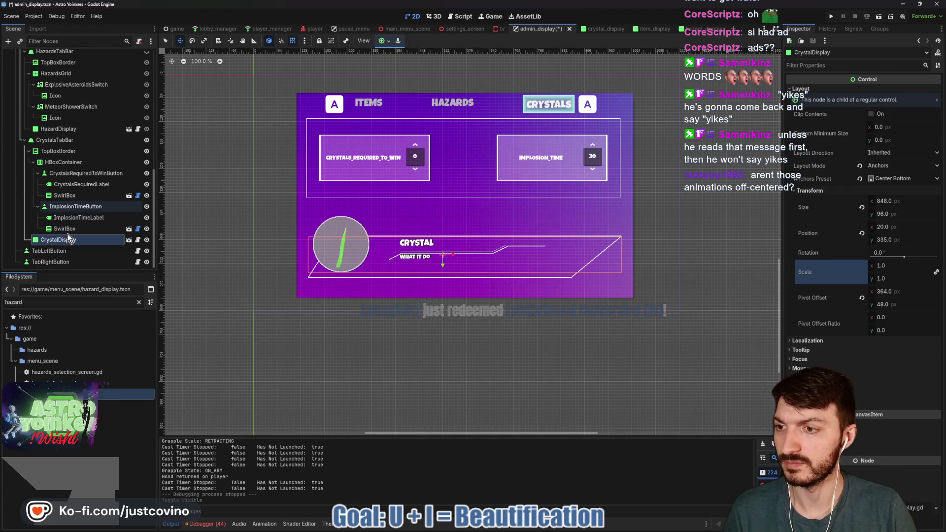
{"action": "left_click", "coordinate": [64, 174]}
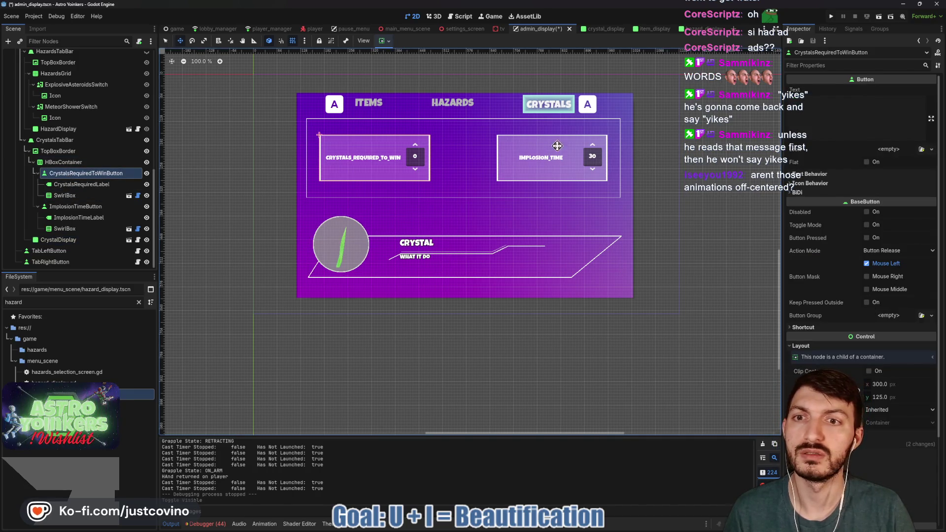
{"action": "left_click", "coordinate": [82, 184]}
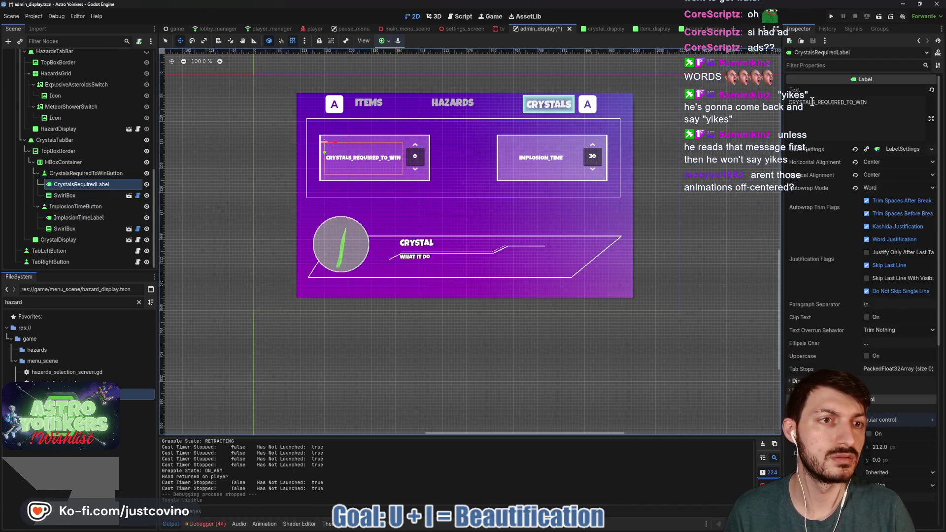
{"action": "left_click_drag", "start_coordinate": [812, 102], "coordinate": [756, 103]}
{"action": "type", "text": "CAPTURES"}
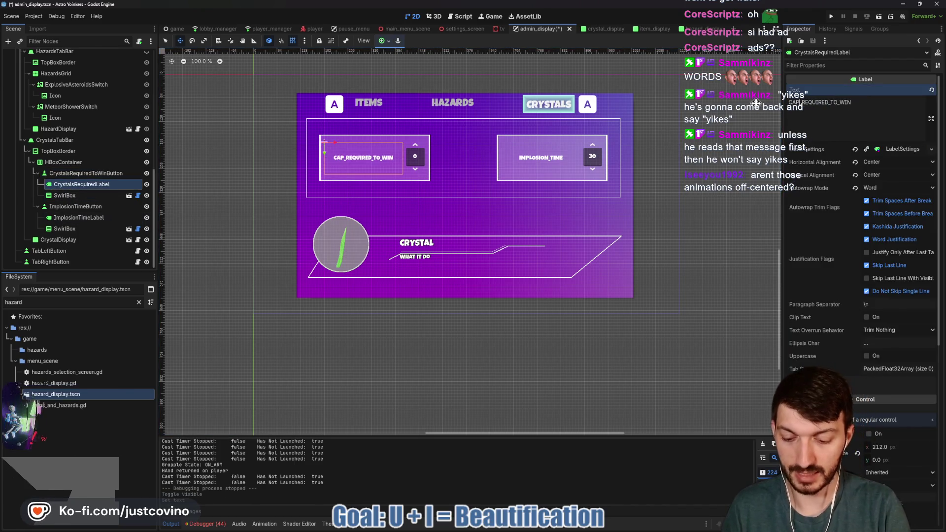
{"action": "key", "text": "ctrl+s"}
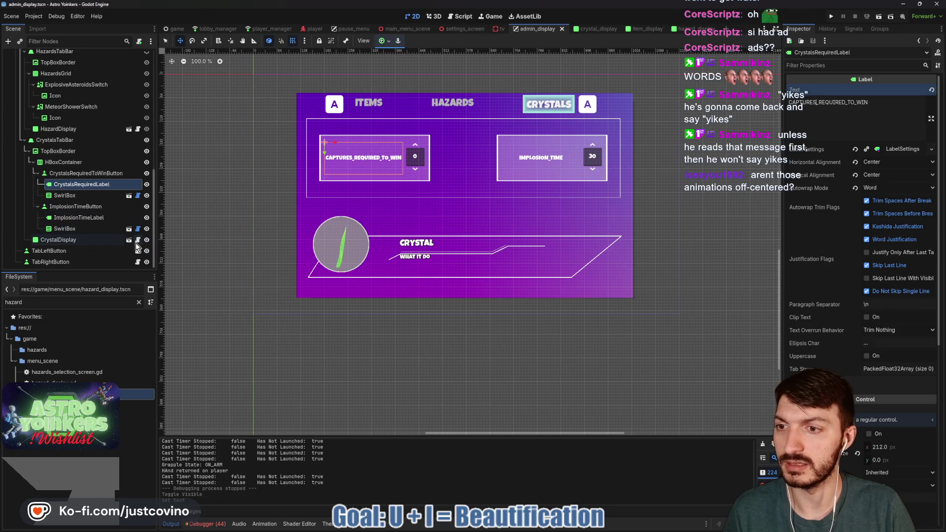
{"action": "left_click", "coordinate": [128, 240]}
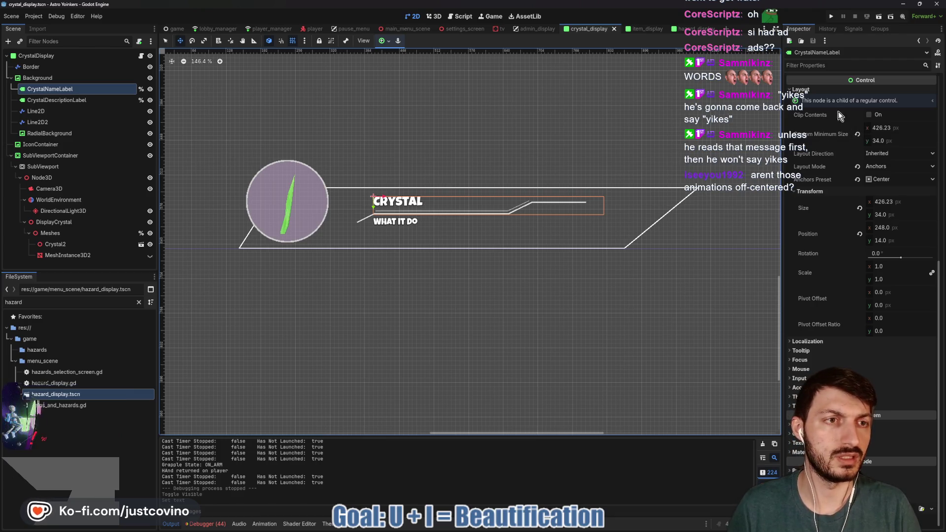
Shrink the CRYSTAL name label to font size 21, move it into place, and save
{"action": "scroll", "coordinate": [833, 121], "scroll_direction": "up", "scroll_amount": 6}
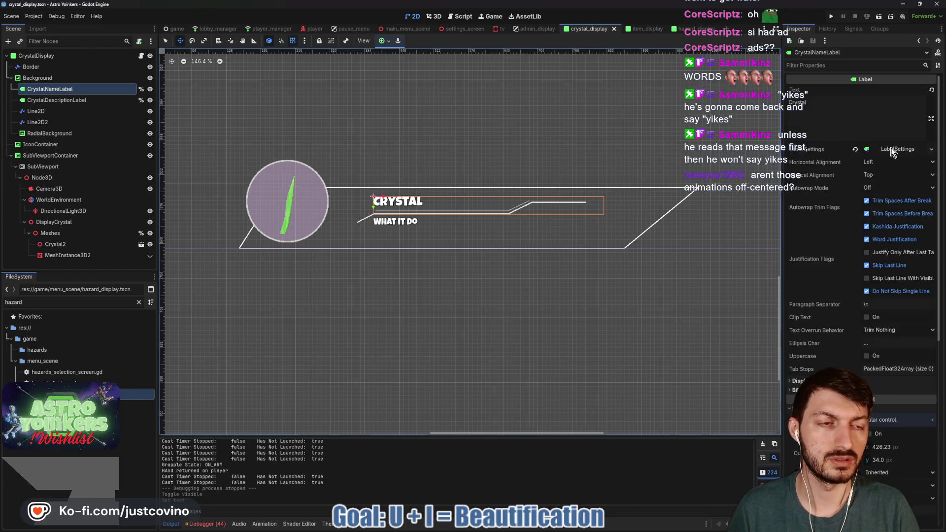
{"action": "left_click", "coordinate": [893, 151]}
{"action": "left_click", "coordinate": [813, 190]}
{"action": "left_click", "coordinate": [886, 211]}
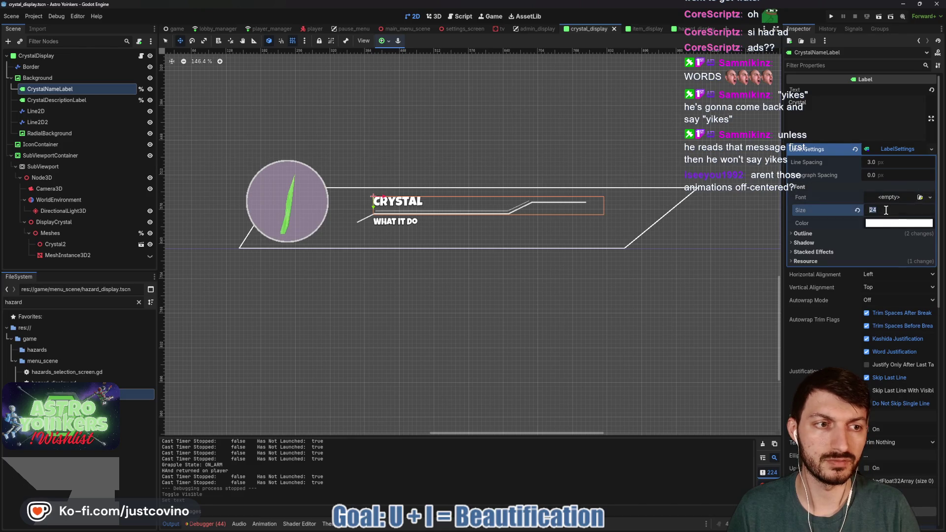
{"action": "type", "text": "21"}
{"action": "key", "text": "Return"}
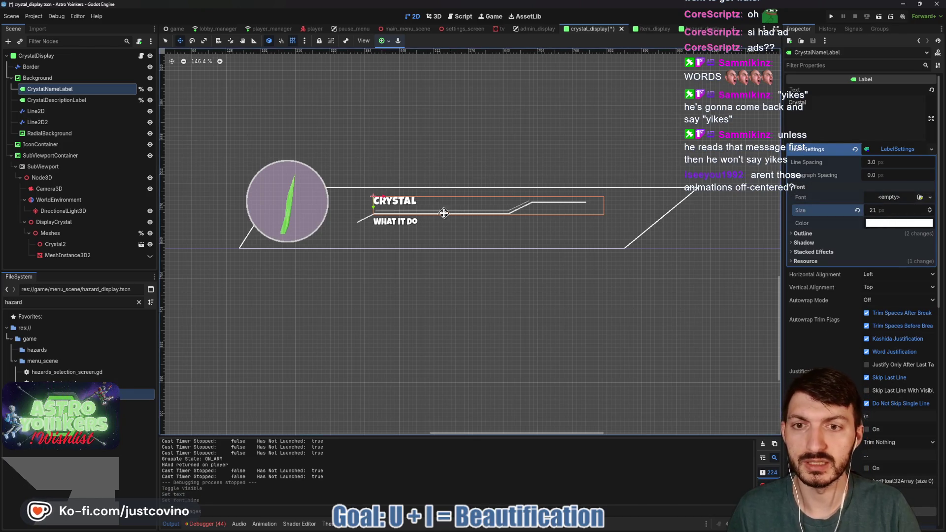
{"action": "left_click_drag", "start_coordinate": [440, 205], "coordinate": [432, 193]}
{"action": "scroll", "coordinate": [463, 228], "scroll_direction": "up", "scroll_amount": 3}
{"action": "key", "text": "ctrl+s"}
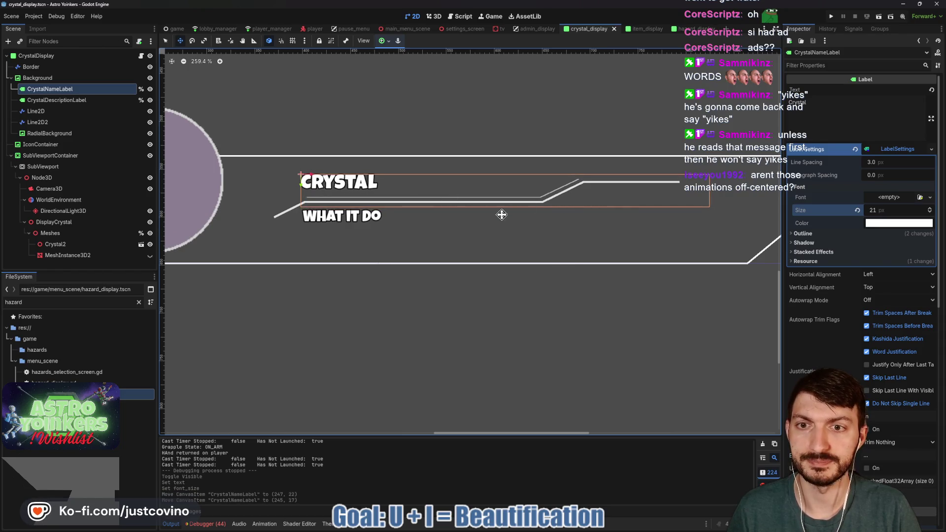
Nudge the WHAT IT DO description label into alignment and save the crystal display
{"action": "key", "text": "q"}
{"action": "left_click", "coordinate": [335, 221]}
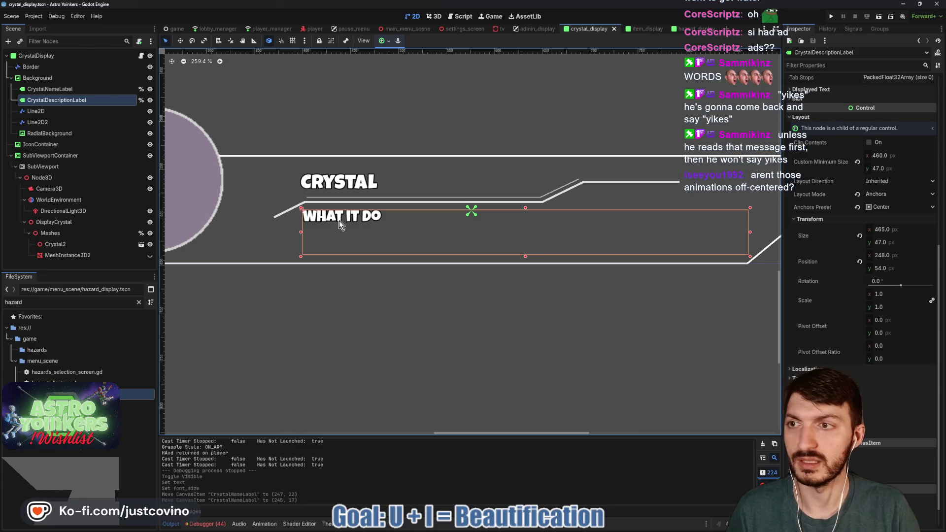
{"action": "left_click_drag", "start_coordinate": [377, 228], "coordinate": [376, 230]}
{"action": "key", "text": "ctrl+s"}
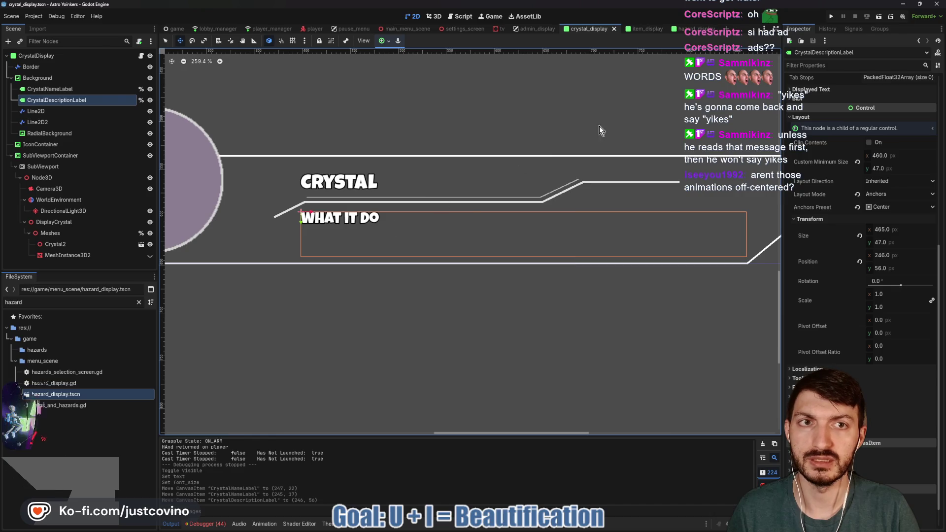
In hazard_display, move the description text left toward 248, 63
{"action": "left_click", "coordinate": [699, 30]}
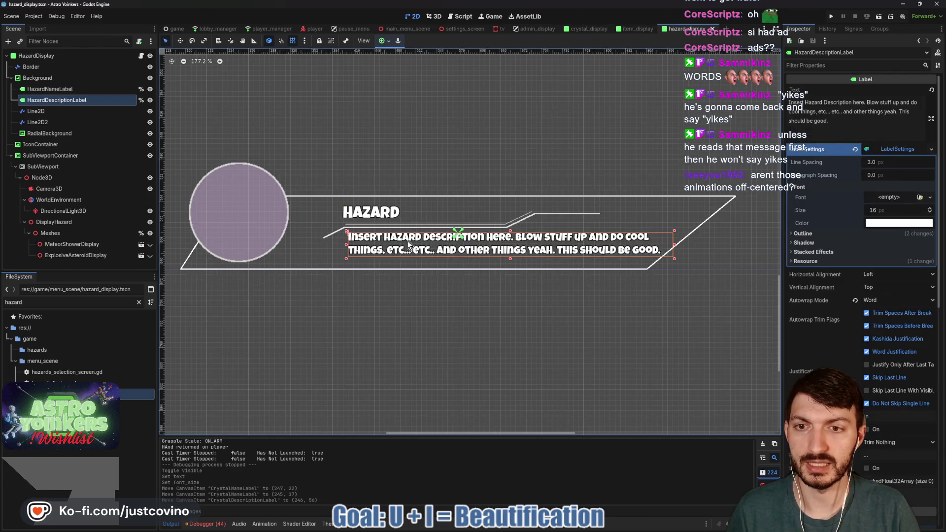
{"action": "key", "text": "w"}
{"action": "scroll", "coordinate": [407, 241], "scroll_direction": "up", "scroll_amount": 5}
{"action": "left_click_drag", "start_coordinate": [405, 242], "coordinate": [387, 257]}
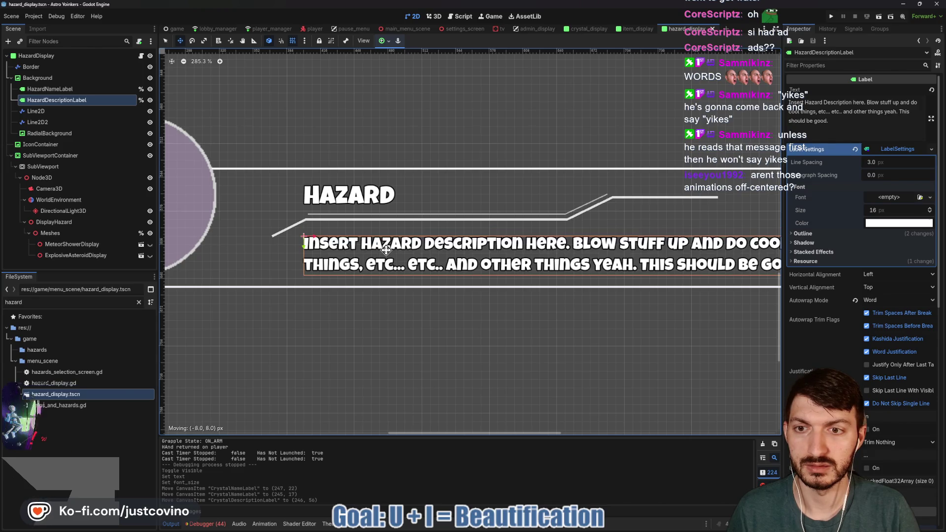
Drop the hazard description label into its final position and save the hazard display
{"action": "left_click", "coordinate": [355, 194]}
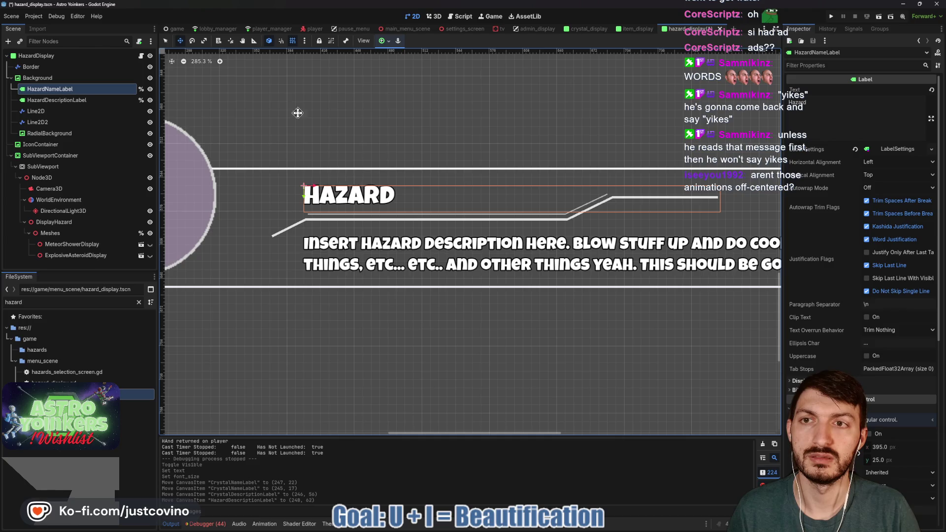
{"action": "key", "text": "ctrl+s"}
{"action": "scroll", "coordinate": [426, 187], "scroll_direction": "down", "scroll_amount": 5}
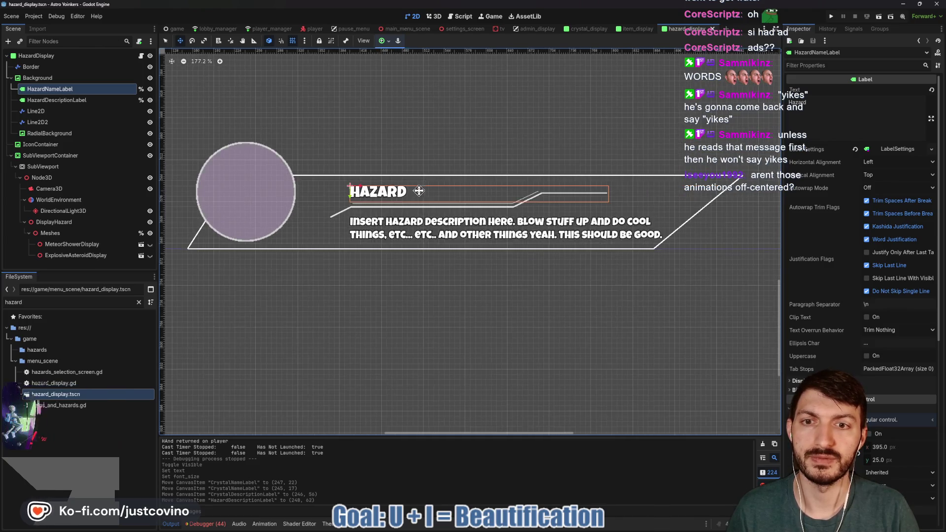
{"action": "key", "text": "ctrl+s"}
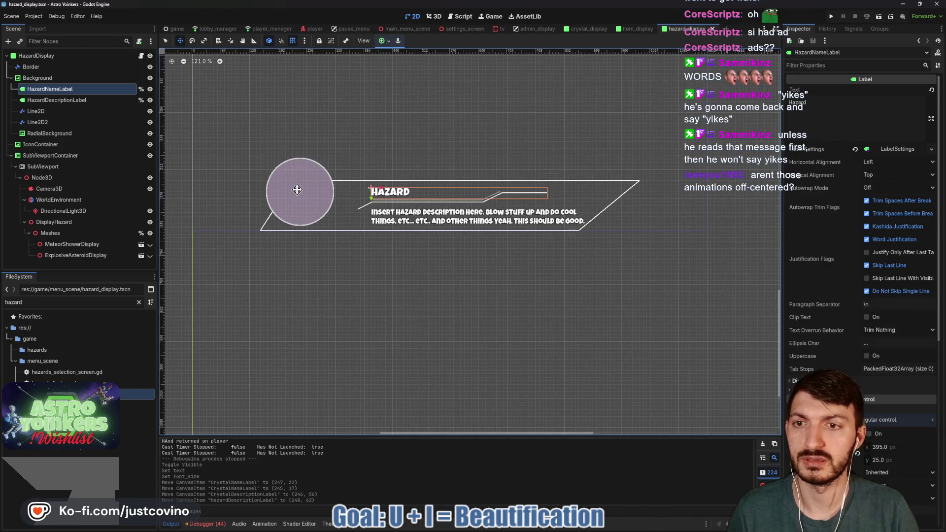
Compare with item_display, then make MeteorShowerDisplay and ExplosiveAsteroidDisplay meshes visible
{"action": "left_click", "coordinate": [632, 30]}
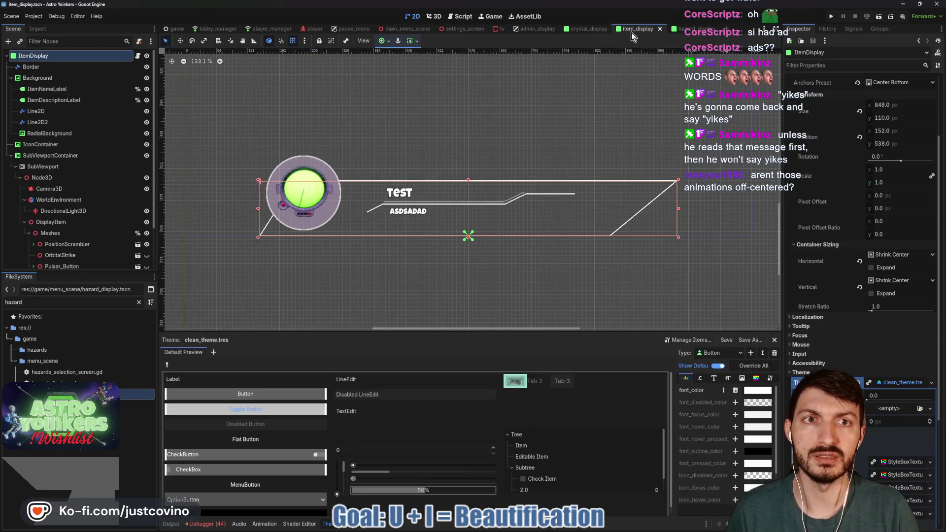
{"action": "left_click", "coordinate": [692, 31]}
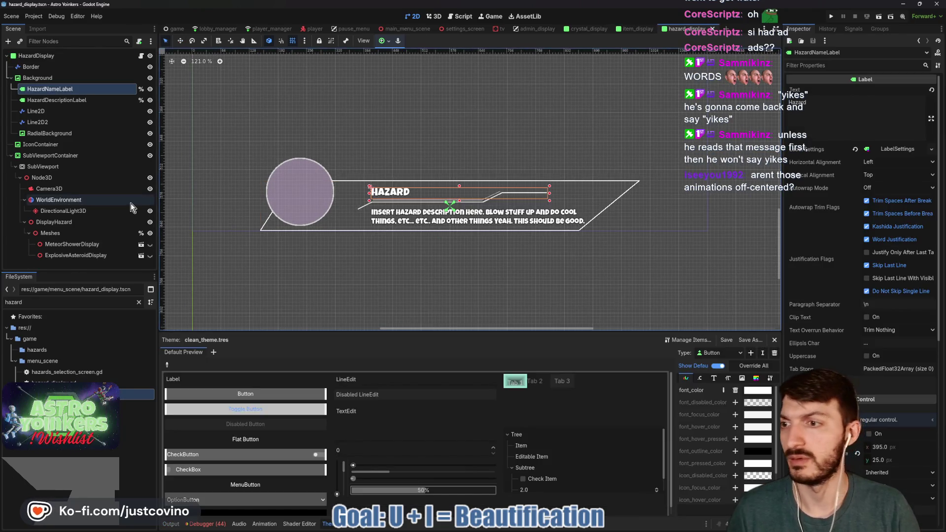
{"action": "left_click", "coordinate": [151, 245]}
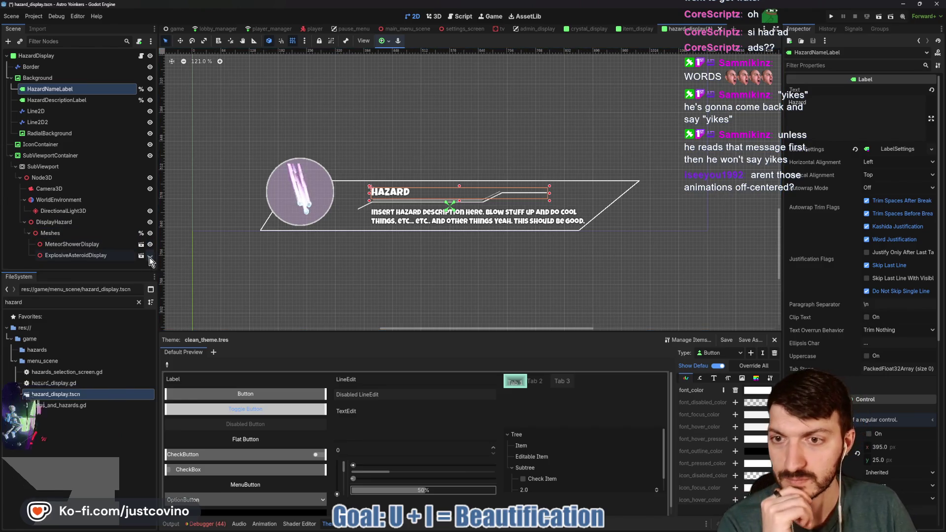
{"action": "left_click", "coordinate": [149, 257]}
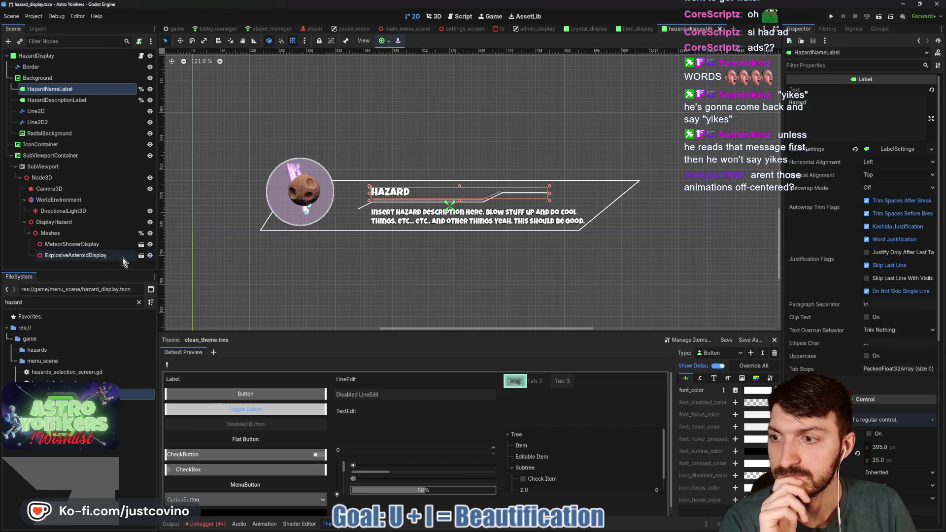
Hide the meteor shower mesh and drag the explosive asteroid mesh slightly along x, saving
{"action": "left_click", "coordinate": [150, 244]}
{"action": "left_click", "coordinate": [87, 256]}
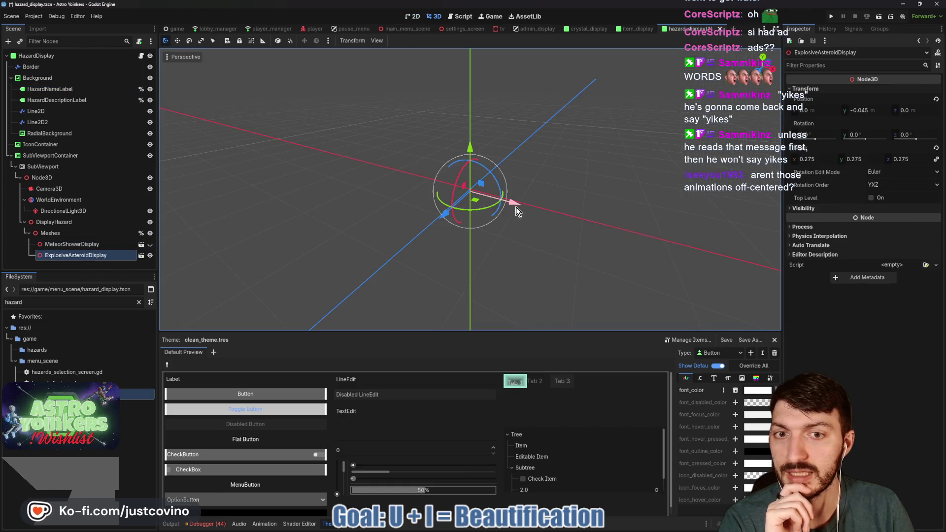
{"action": "left_click_drag", "start_coordinate": [516, 206], "coordinate": [510, 201]}
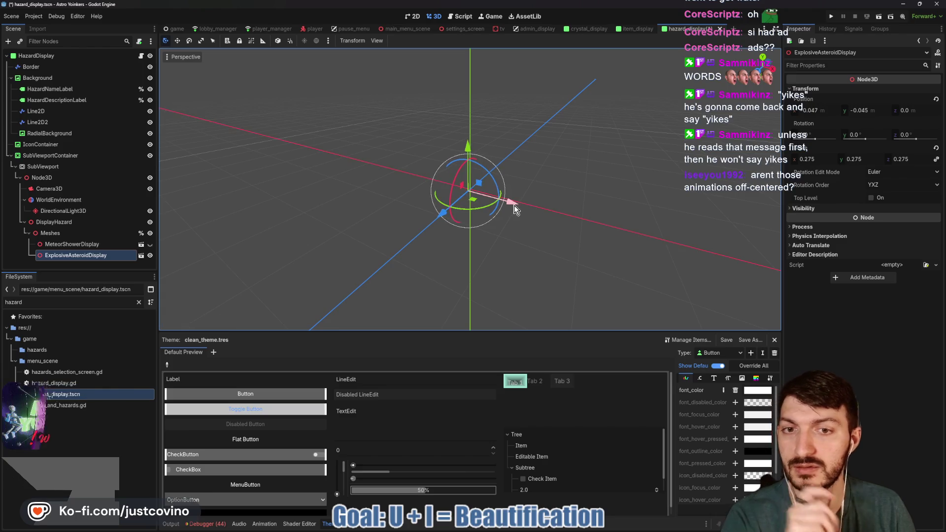
{"action": "key", "text": "ctrl+s"}
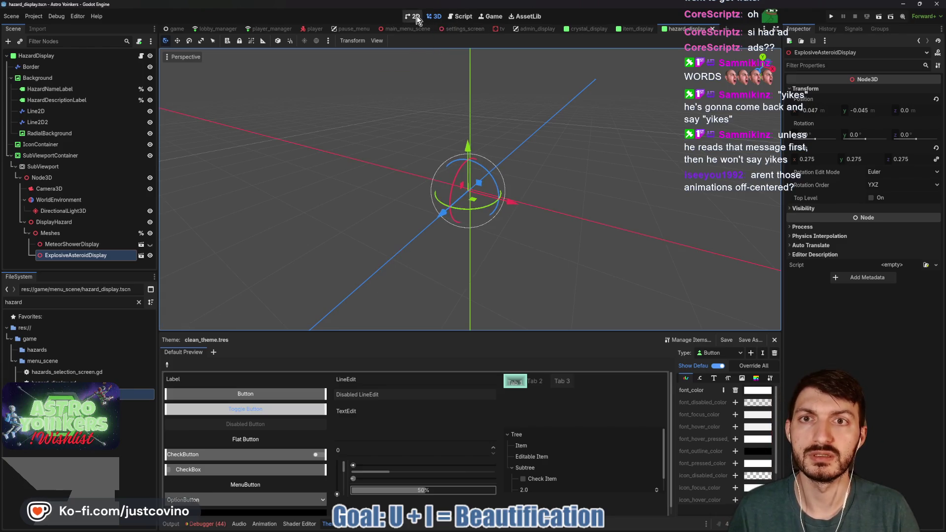
{"action": "left_click", "coordinate": [413, 16]}
{"action": "left_click", "coordinate": [461, 16]}
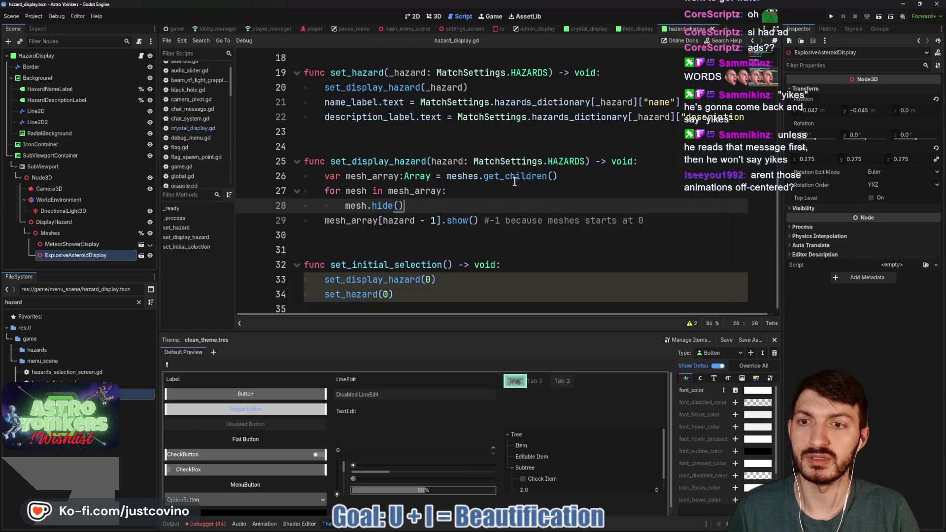
{"action": "left_click", "coordinate": [490, 16]}
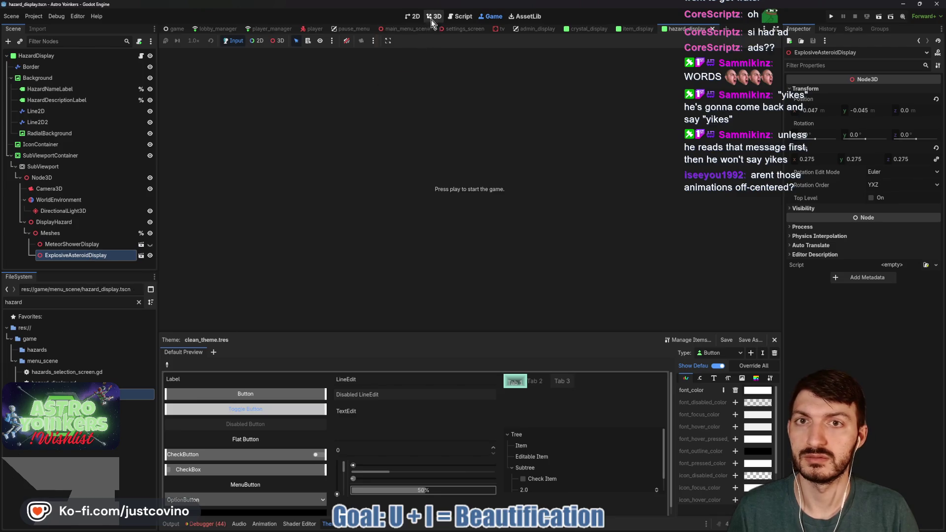
{"action": "left_click", "coordinate": [433, 16]}
{"action": "left_click_drag", "start_coordinate": [513, 207], "coordinate": [507, 201]}
{"action": "key", "text": "ctrl+s"}
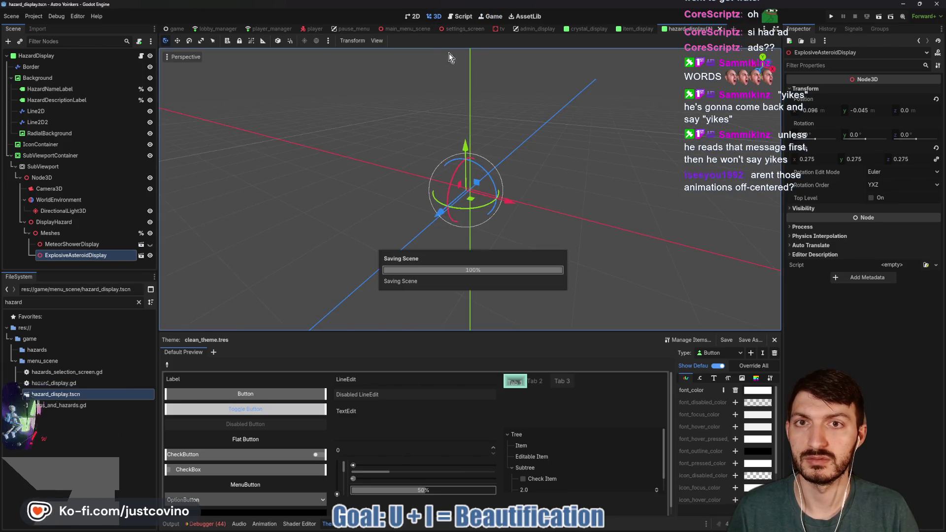
Set ExplosiveAsteroidDisplay's position to 0.216, -0.045, -0.45 via the Inspector and save
{"action": "left_click", "coordinate": [416, 18]}
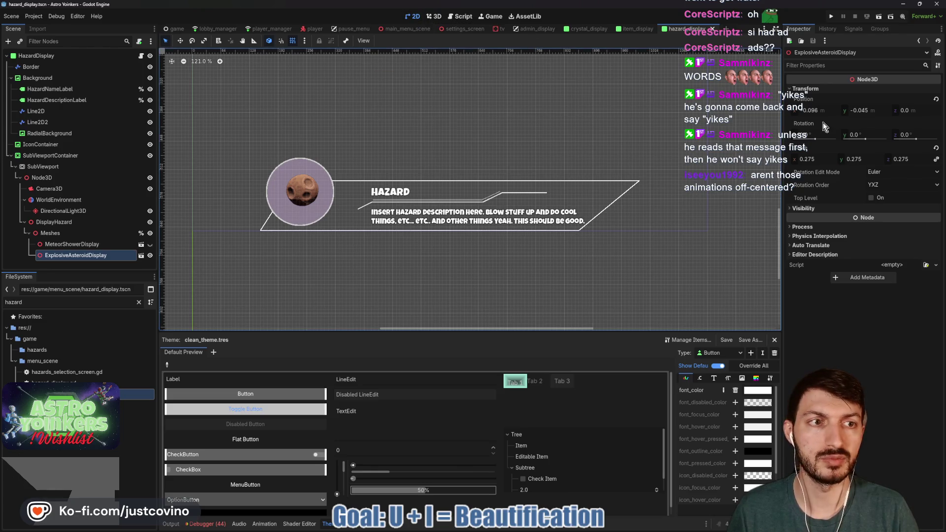
{"action": "left_click_drag", "start_coordinate": [822, 113], "coordinate": [838, 113]}
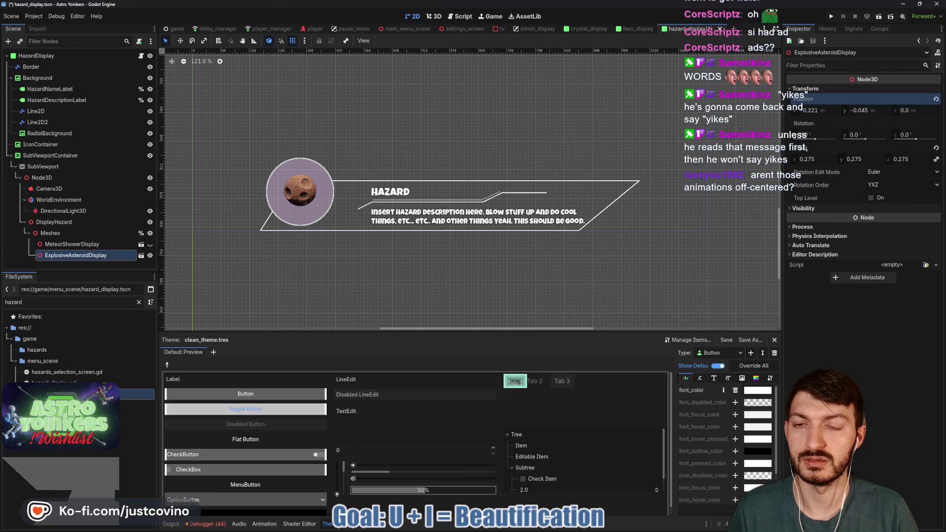
{"action": "key", "text": "ctrl+s"}
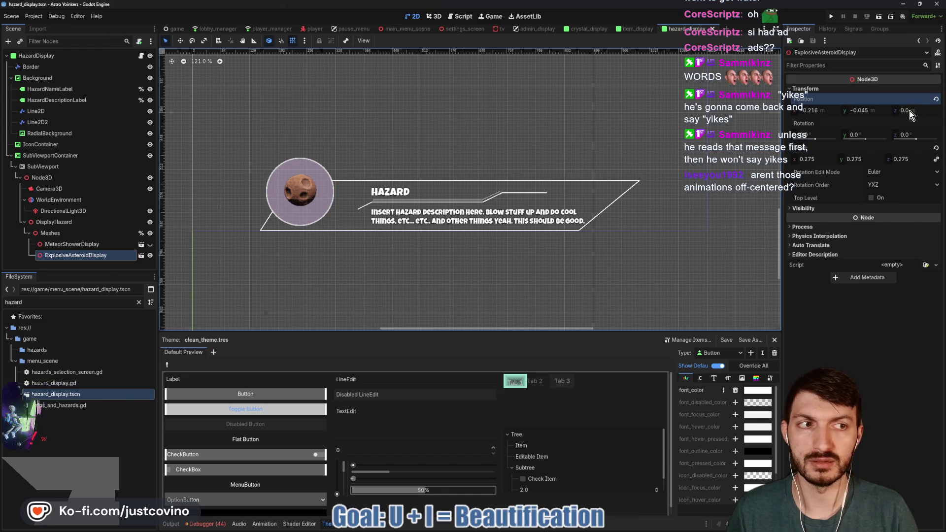
{"action": "left_click_drag", "start_coordinate": [906, 113], "coordinate": [887, 113]}
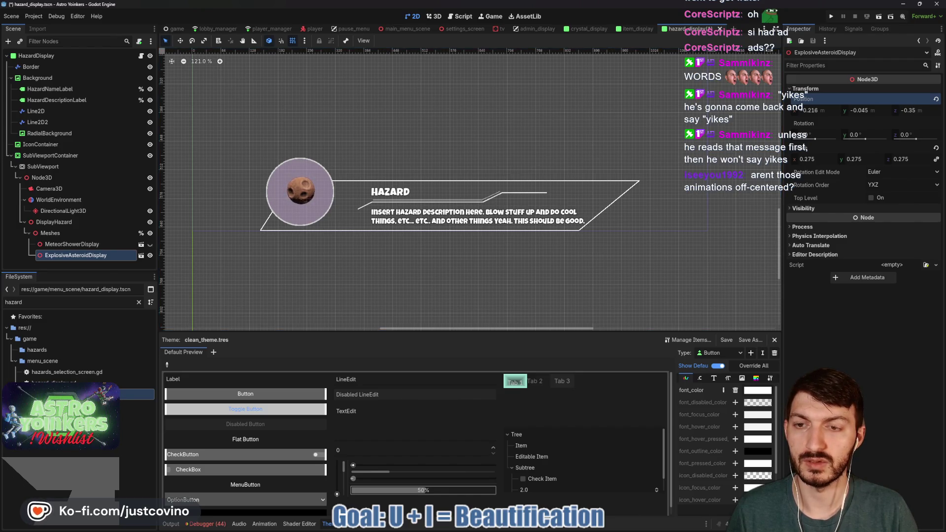
{"action": "key", "text": "ctrl+s"}
{"action": "left_click", "coordinate": [84, 244]}
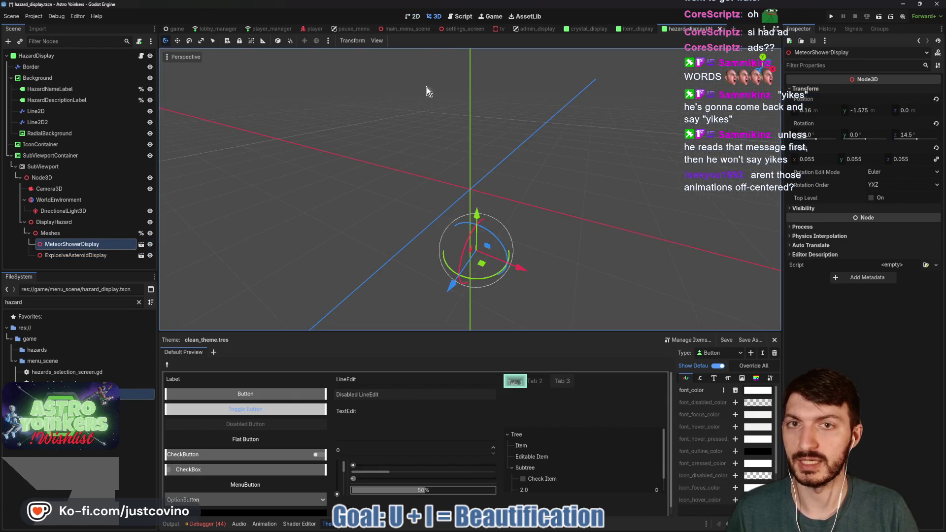
Hide the asteroid, adjust MeteorShowerDisplay's y and set z to 0.12, then hide it and save
{"action": "left_click", "coordinate": [413, 16]}
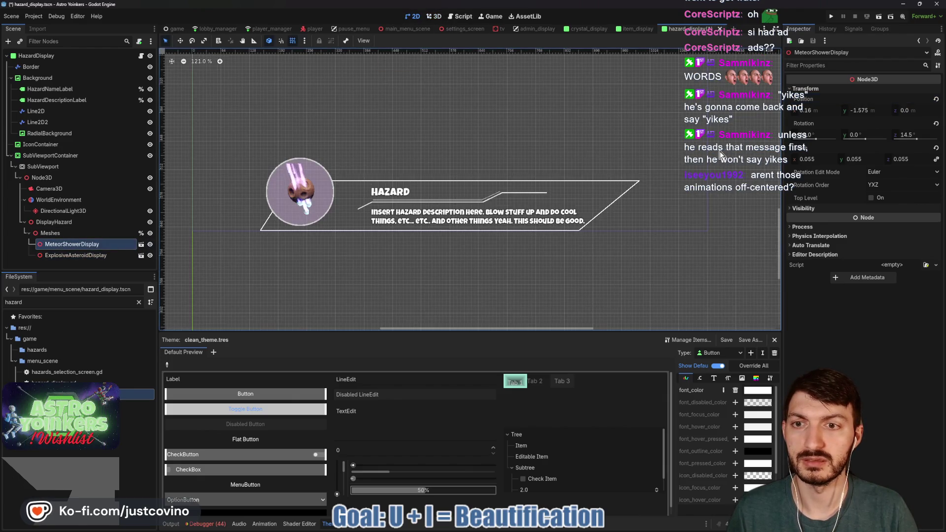
{"action": "left_click", "coordinate": [149, 256]}
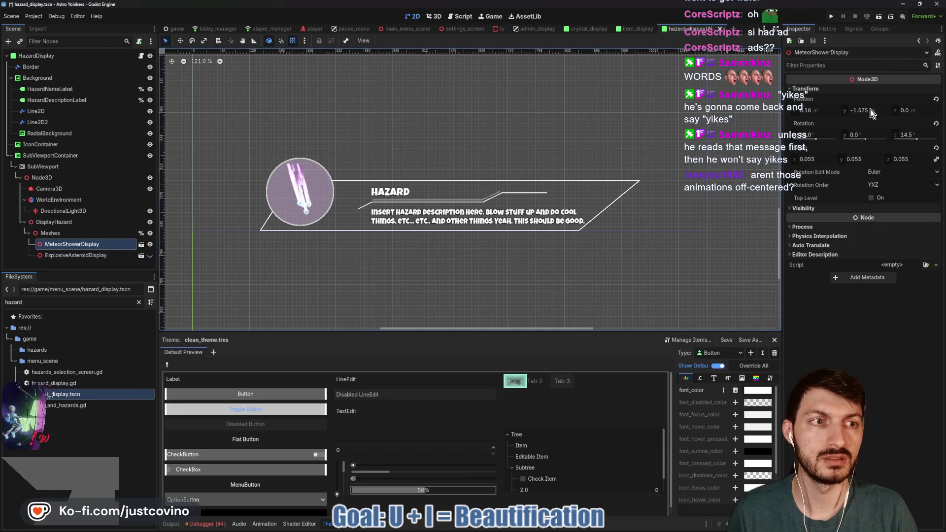
{"action": "left_click_drag", "start_coordinate": [872, 110], "coordinate": [869, 111]}
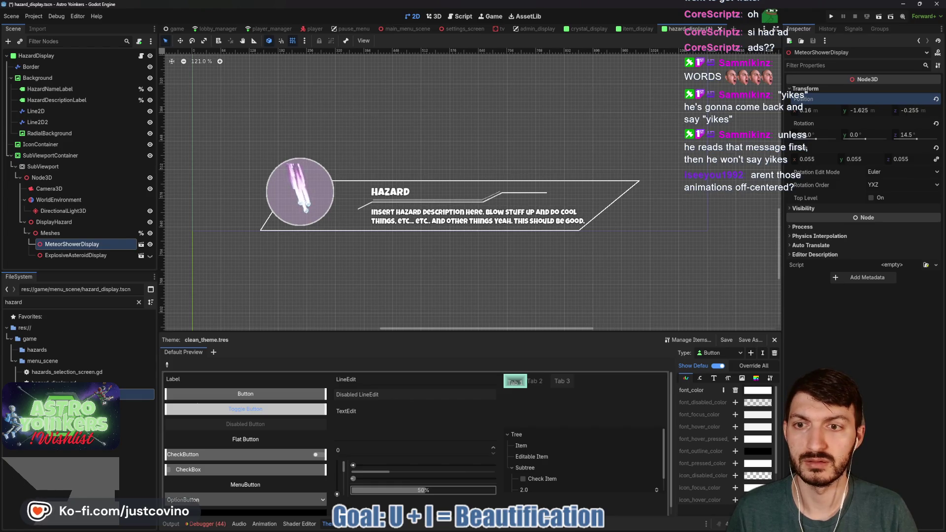
{"action": "left_click_drag", "start_coordinate": [907, 111], "coordinate": [900, 110]}
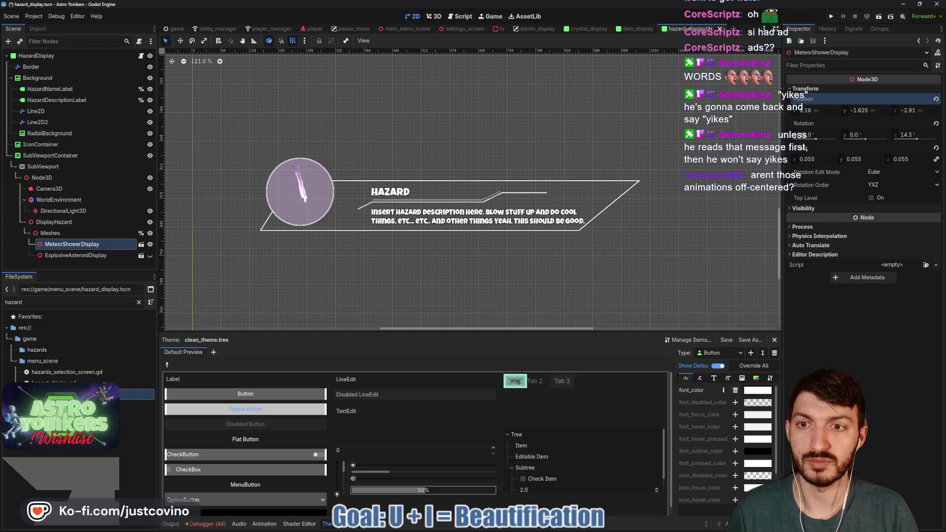
{"action": "left_click_drag", "start_coordinate": [899, 110], "coordinate": [914, 110]}
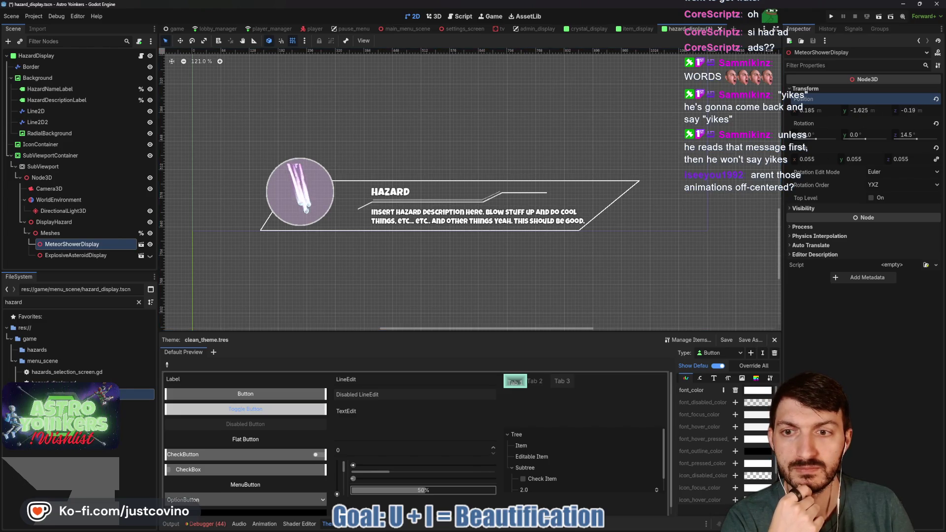
{"action": "key", "text": "ctrl+z"}
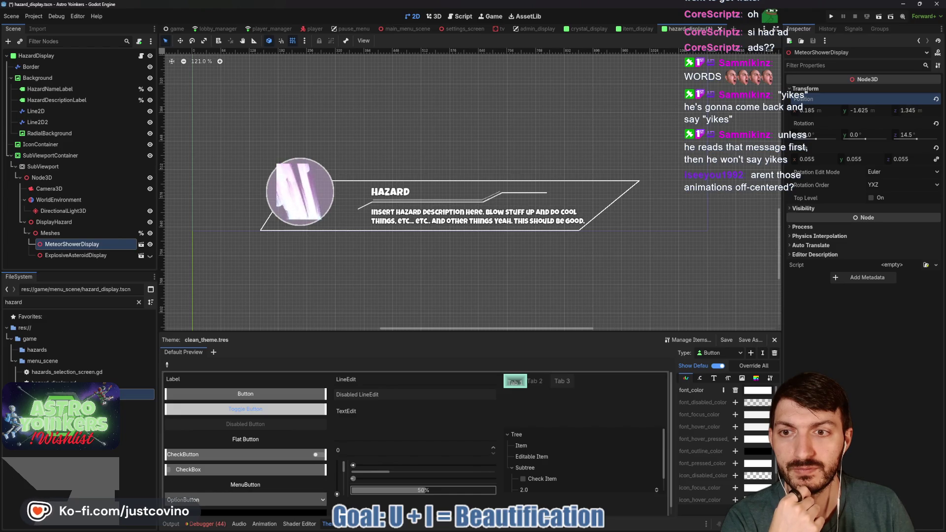
{"action": "key", "text": "ctrl+z"}
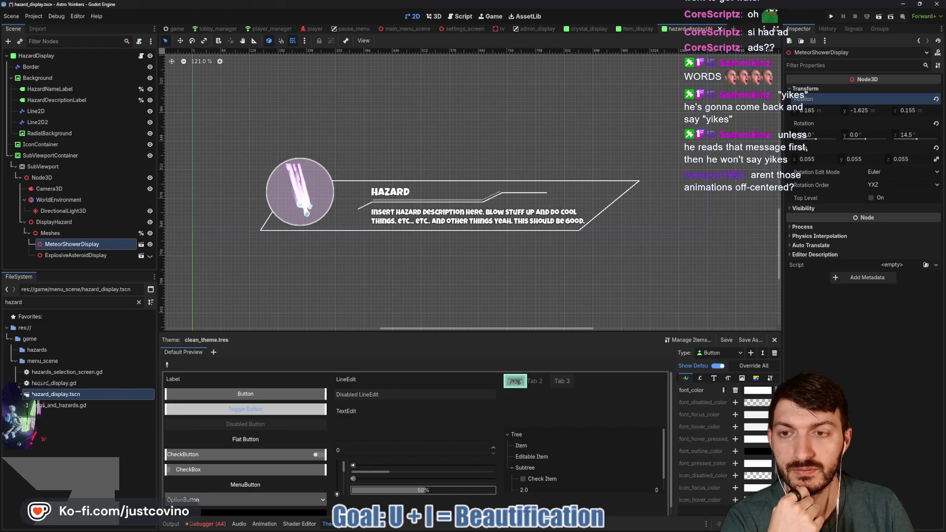
{"action": "key", "text": "ctrl+z"}
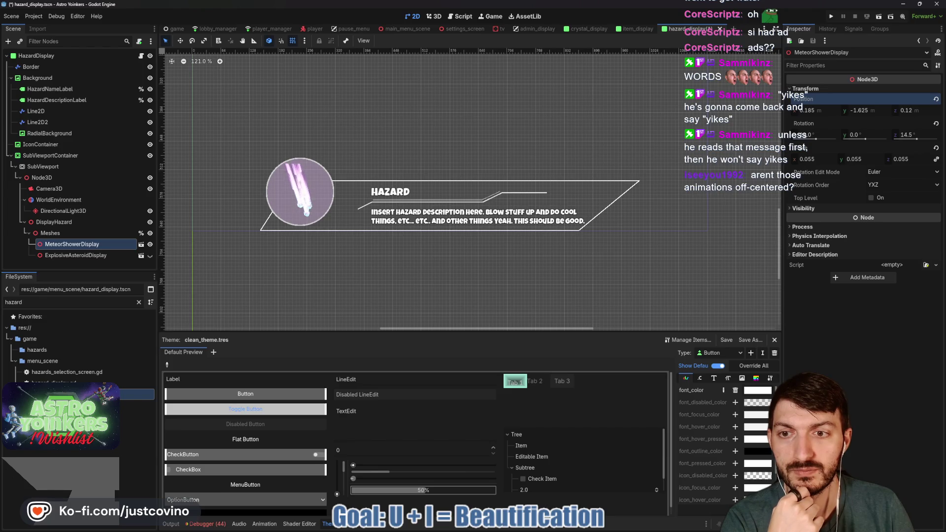
{"action": "left_click", "coordinate": [149, 244]}
{"action": "key", "text": "ctrl+s"}
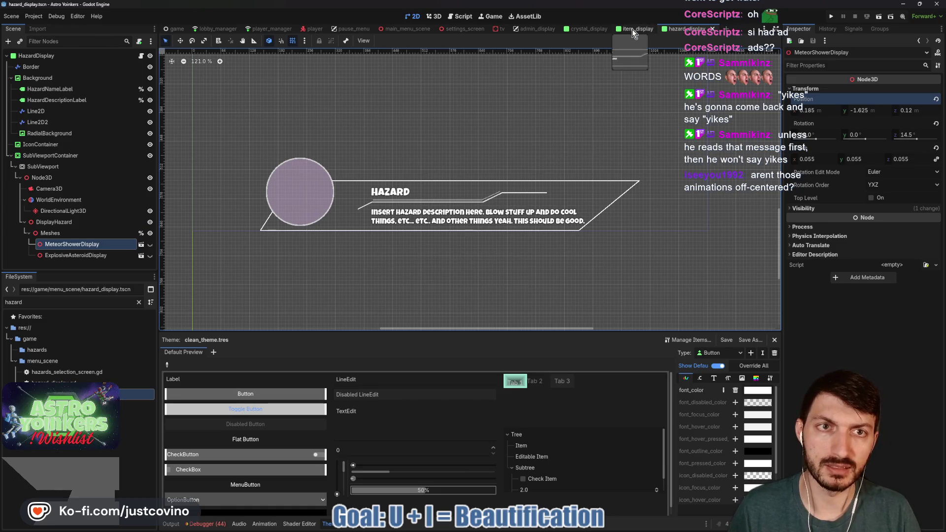
{"action": "left_click", "coordinate": [590, 31]}
Select Crystal2 and drag its z position and scale to fit it in the circle
{"action": "scroll", "coordinate": [240, 219], "scroll_direction": "down", "scroll_amount": 3}
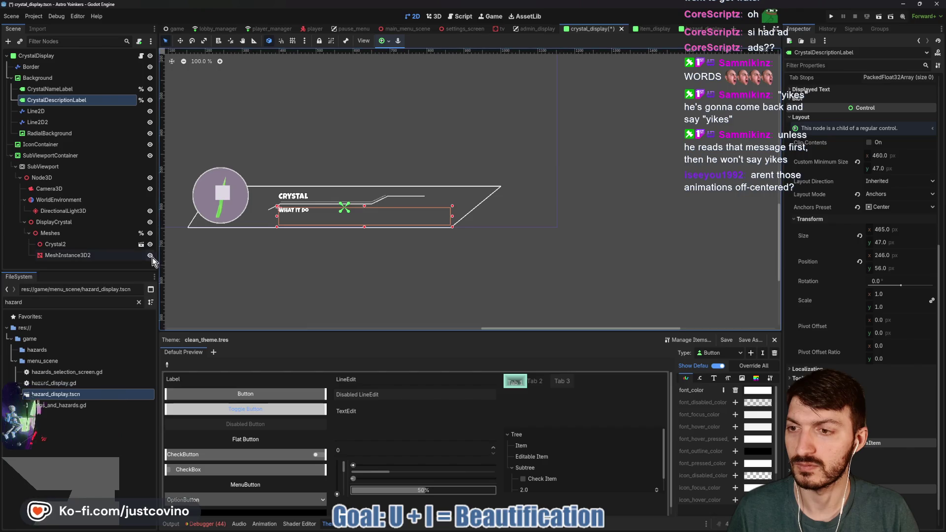
{"action": "left_click", "coordinate": [96, 246]}
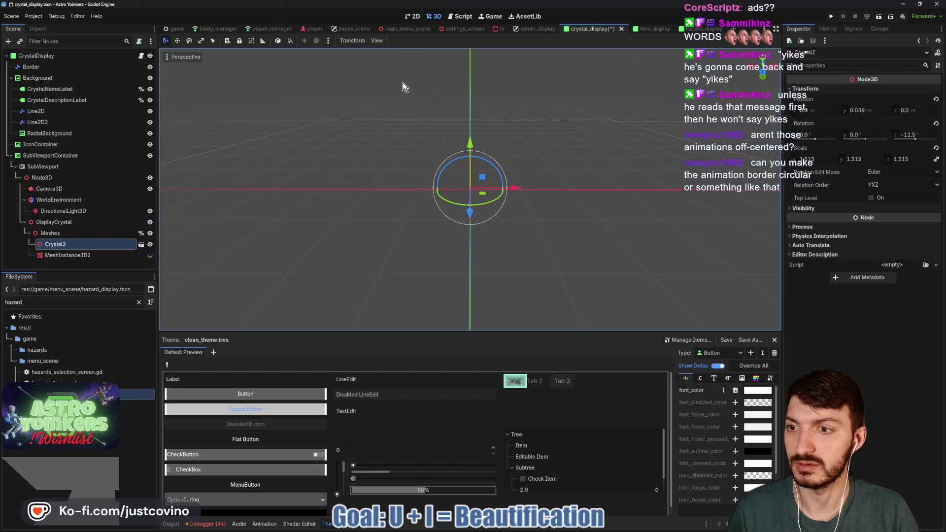
{"action": "left_click", "coordinate": [414, 16]}
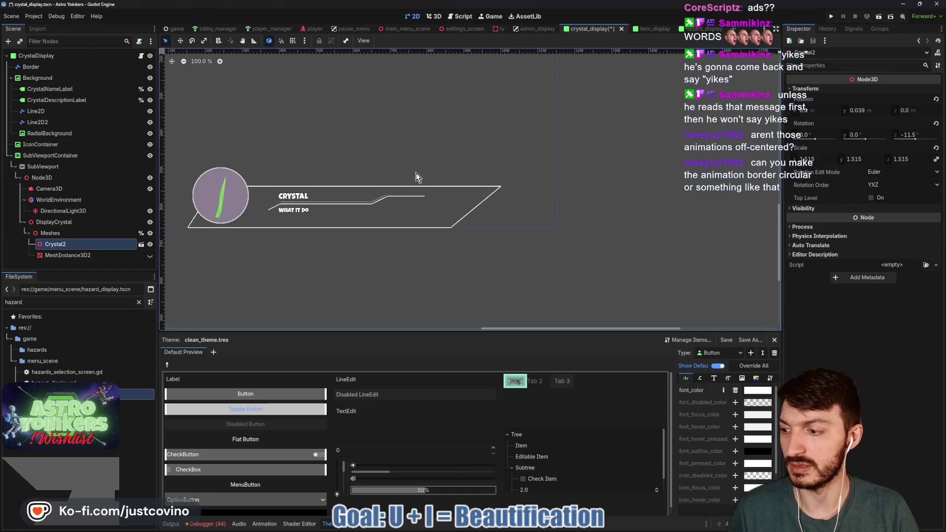
{"action": "left_click_drag", "start_coordinate": [416, 173], "coordinate": [548, 174]}
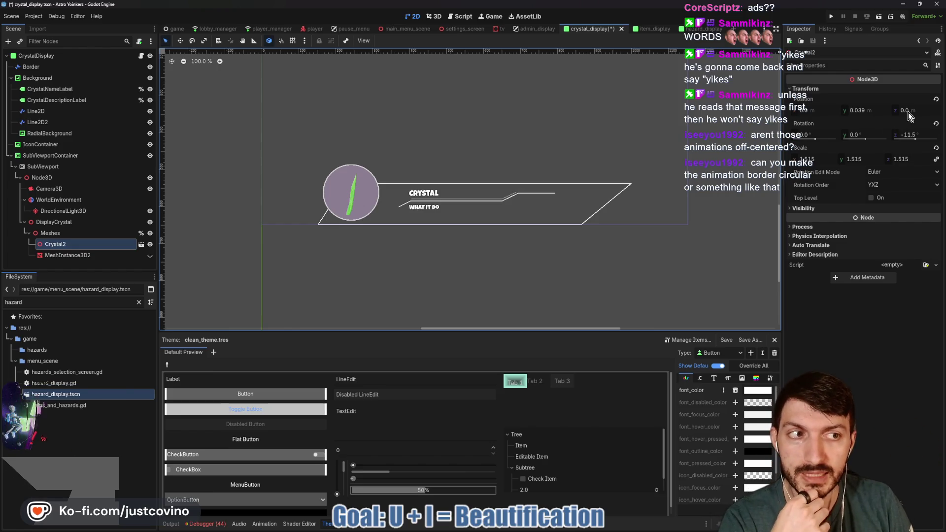
{"action": "left_click_drag", "start_coordinate": [910, 116], "coordinate": [893, 117]}
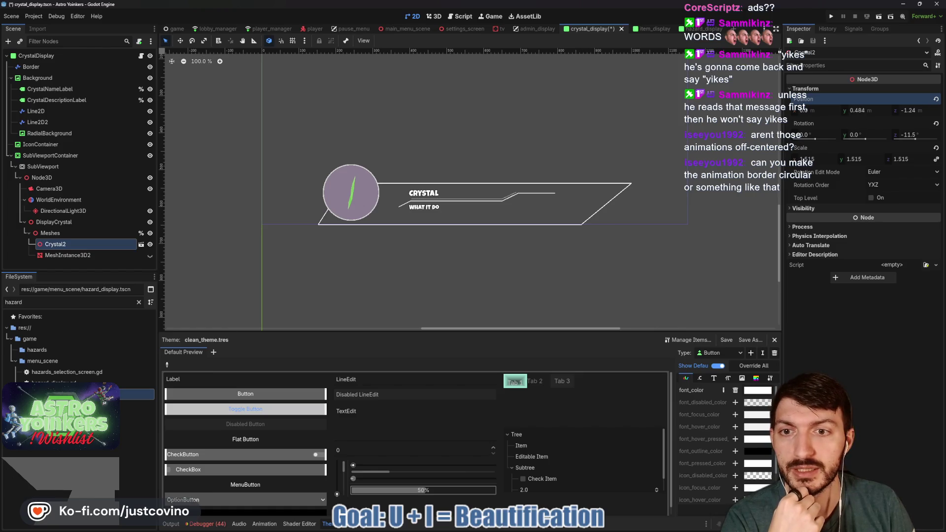
{"action": "left_click_drag", "start_coordinate": [809, 159], "coordinate": [826, 159]}
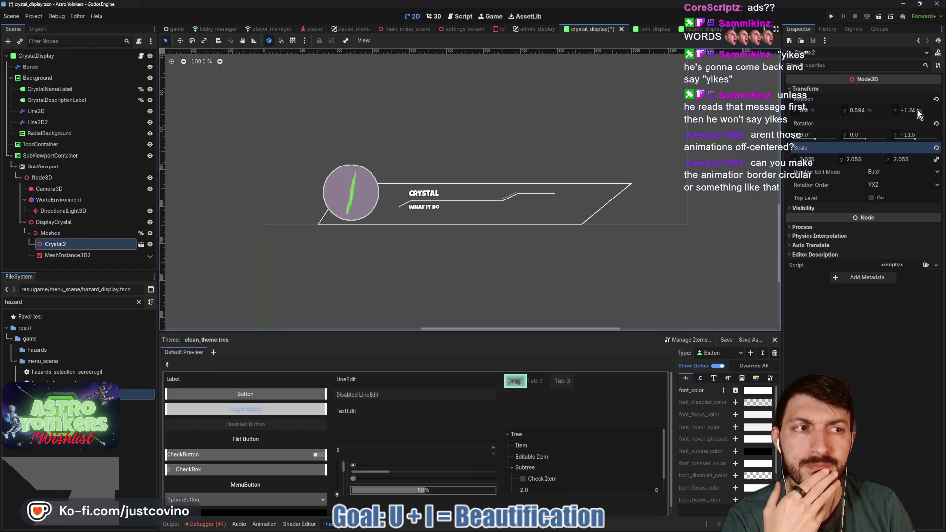
{"action": "mouse_move", "coordinate": [914, 115]}
{"action": "left_mouse_down"}
{"action": "mouse_move", "coordinate": [904, 114]}
{"action": "mouse_move", "coordinate": [929, 114]}
{"action": "mouse_move", "coordinate": [914, 115]}
{"action": "left_mouse_up"}
{"action": "type", "text": "1"}
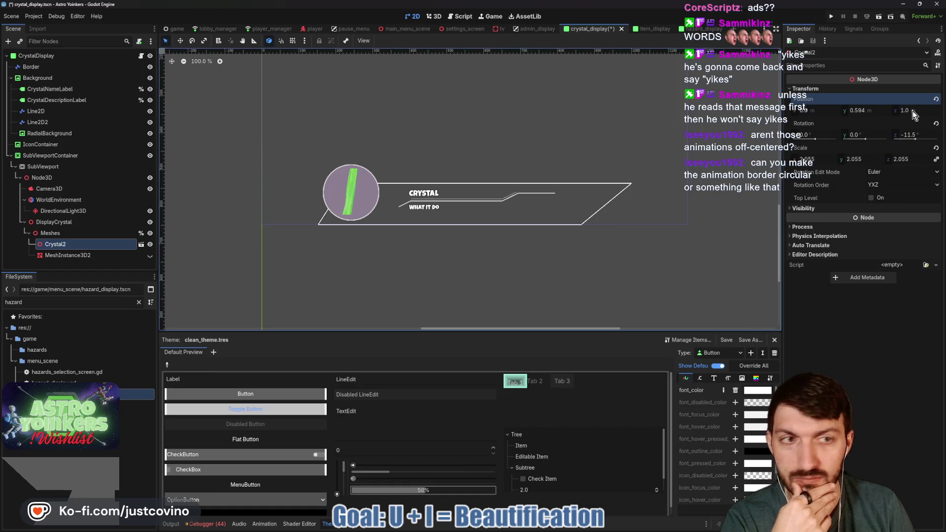
{"action": "left_click_drag", "start_coordinate": [816, 161], "coordinate": [806, 162]}
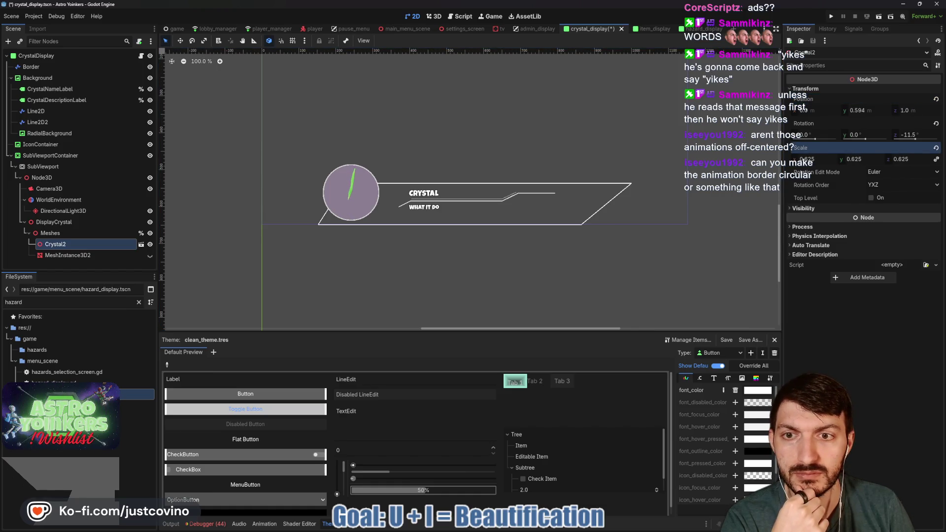
Set Crystal2's scale to 1, fine-tune its position to y 0.324, z 0.63, and save
{"action": "left_click", "coordinate": [821, 159]}
{"action": "type", "text": "1"}
{"action": "key", "text": "Return"}
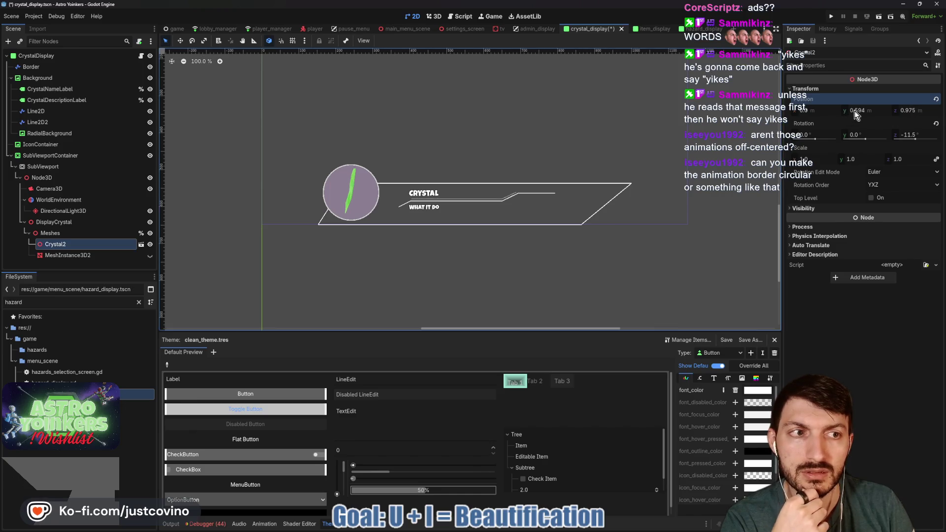
{"action": "left_click_drag", "start_coordinate": [858, 111], "coordinate": [856, 110]}
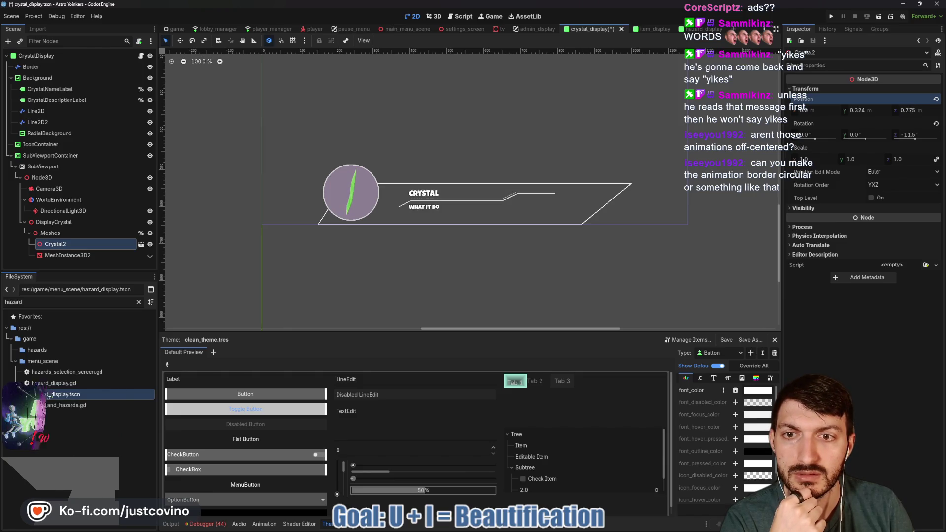
{"action": "left_click_drag", "start_coordinate": [907, 111], "coordinate": [917, 111]}
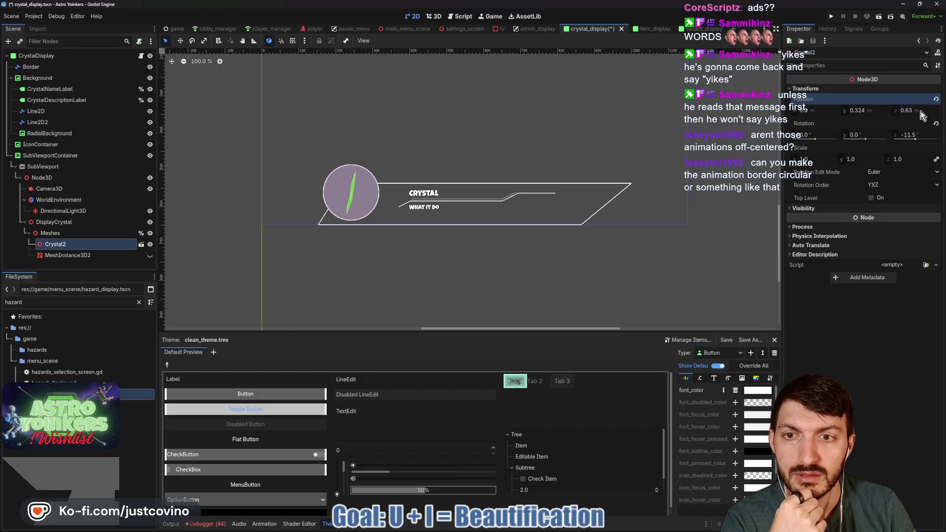
{"action": "key", "text": "ctrl+s"}
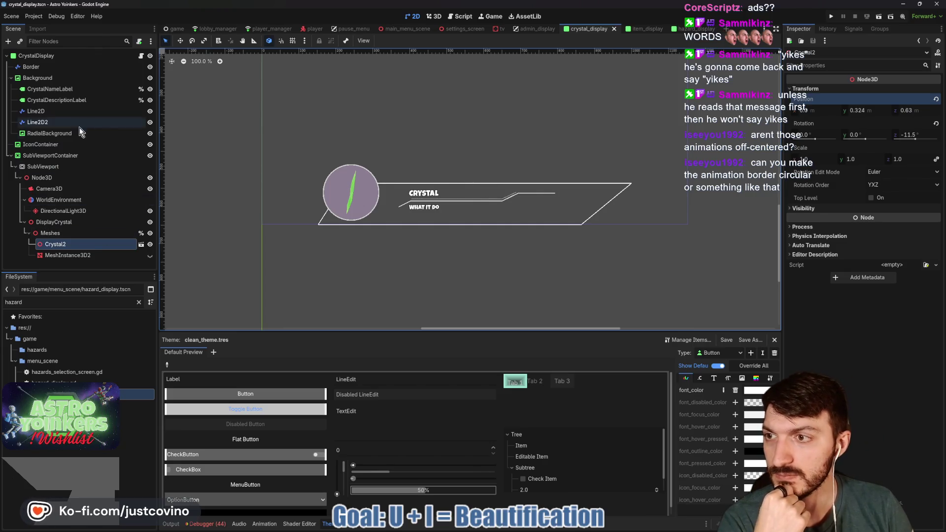
Review the crystal display's SubViewportContainer and SubViewport settings, then collapse Rendering
{"action": "left_click", "coordinate": [69, 156]}
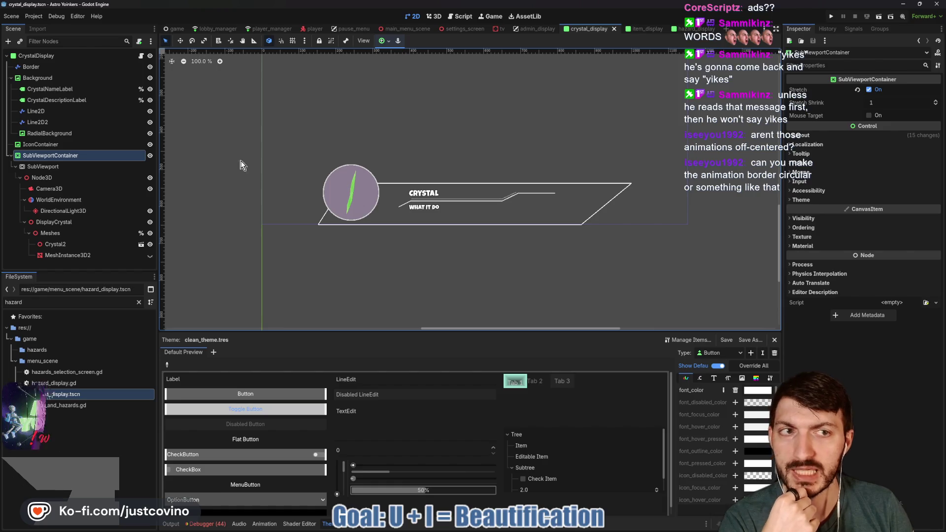
{"action": "left_click", "coordinate": [821, 136]}
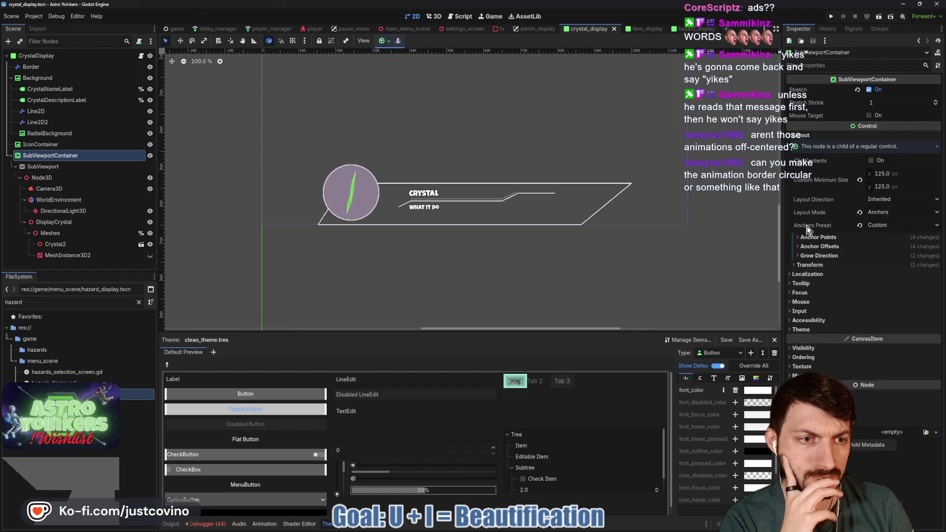
{"action": "left_click", "coordinate": [39, 167]}
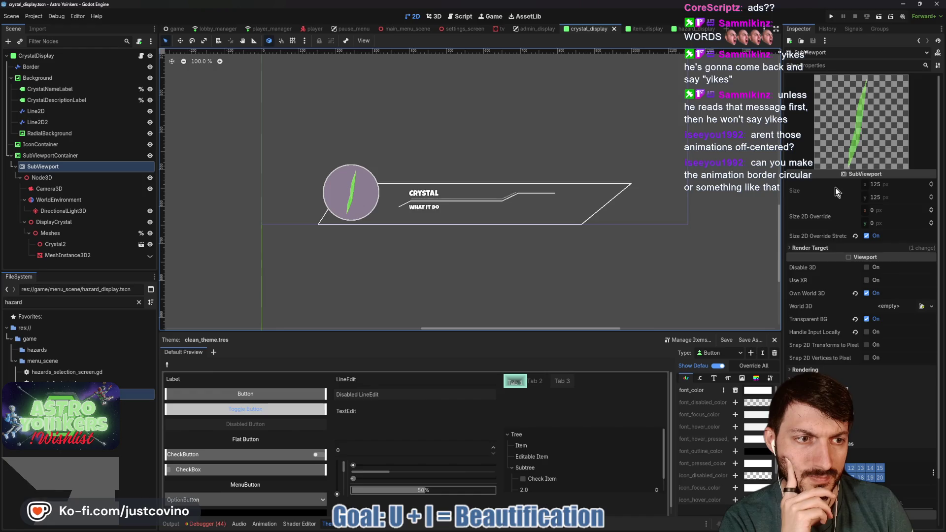
{"action": "left_click", "coordinate": [821, 248]}
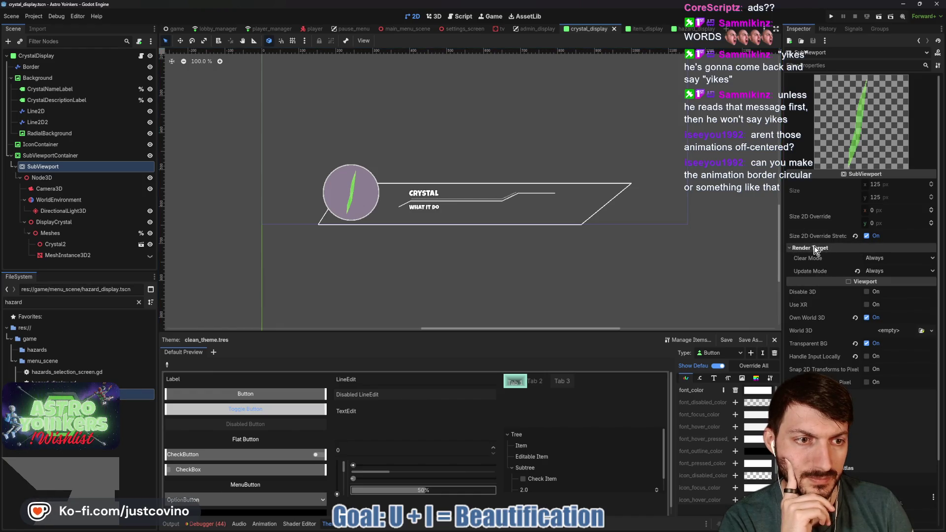
{"action": "left_click", "coordinate": [820, 248]}
{"action": "scroll", "coordinate": [810, 291], "scroll_direction": "down", "scroll_amount": 3}
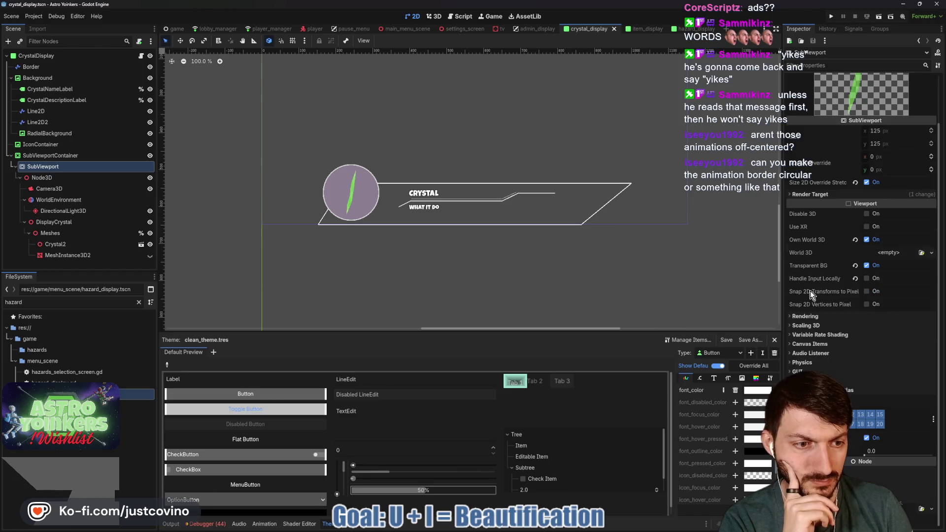
{"action": "left_click", "coordinate": [818, 317]}
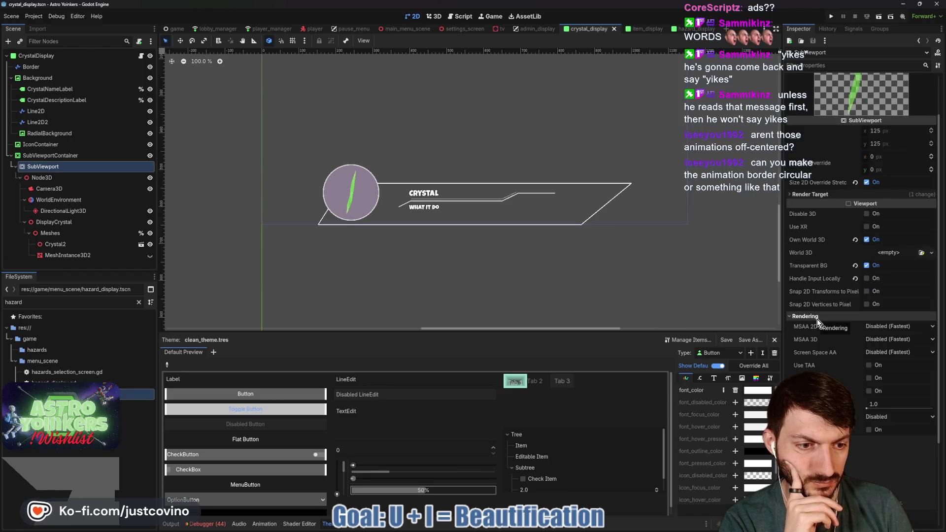
{"action": "left_click", "coordinate": [817, 318]}
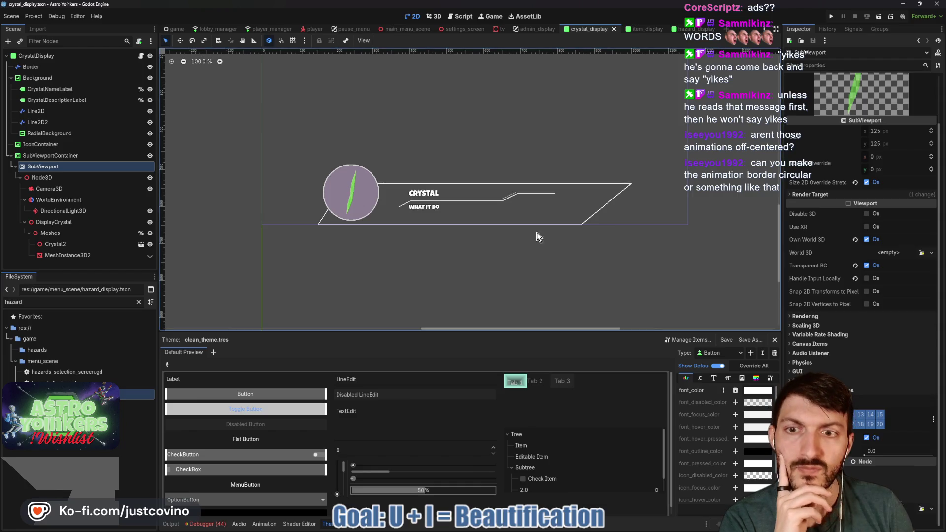
In item_display, inspect the SubViewport's MSAA 3D 2x and SMAA antialiasing settings
{"action": "left_click", "coordinate": [644, 28]}
{"action": "left_click", "coordinate": [42, 167]}
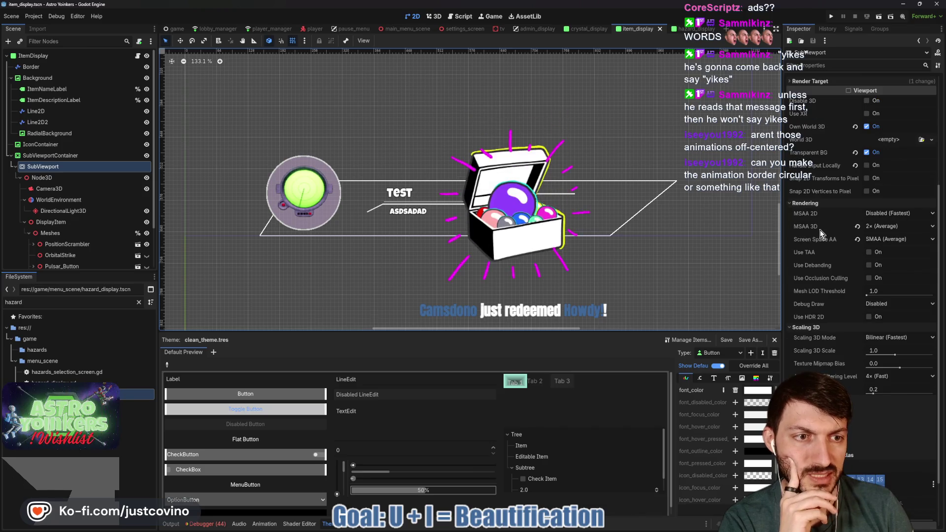
{"action": "mouse_move", "coordinate": [805, 226]}
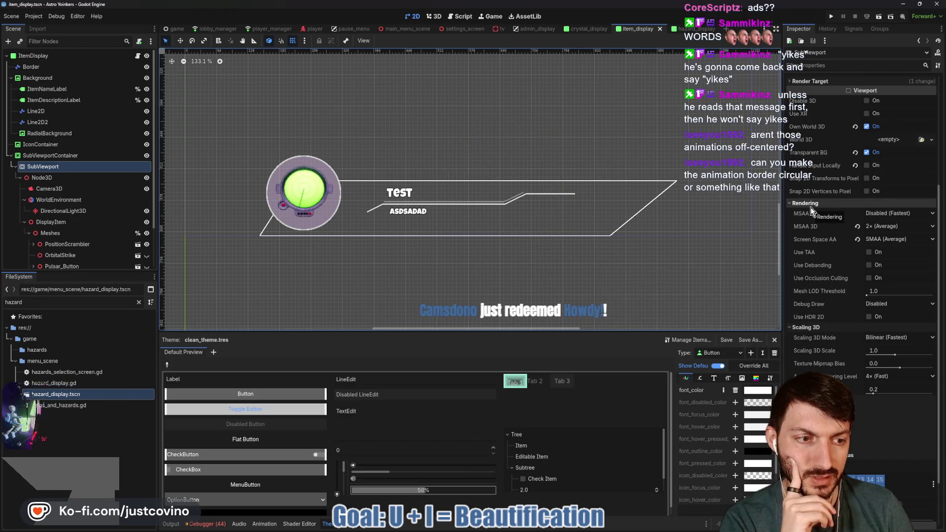
Give crystal_display's SubViewport MSAA 3D 2x and Screen Space AA SMAA, keeping MSAA 2D disabled, and save
{"action": "left_click", "coordinate": [589, 29]}
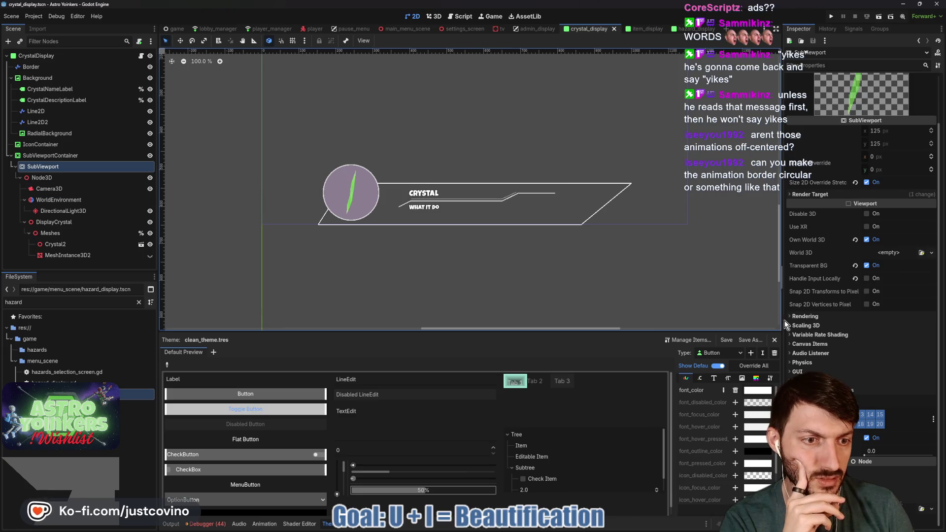
{"action": "left_click", "coordinate": [809, 317]}
{"action": "left_click", "coordinate": [883, 328]}
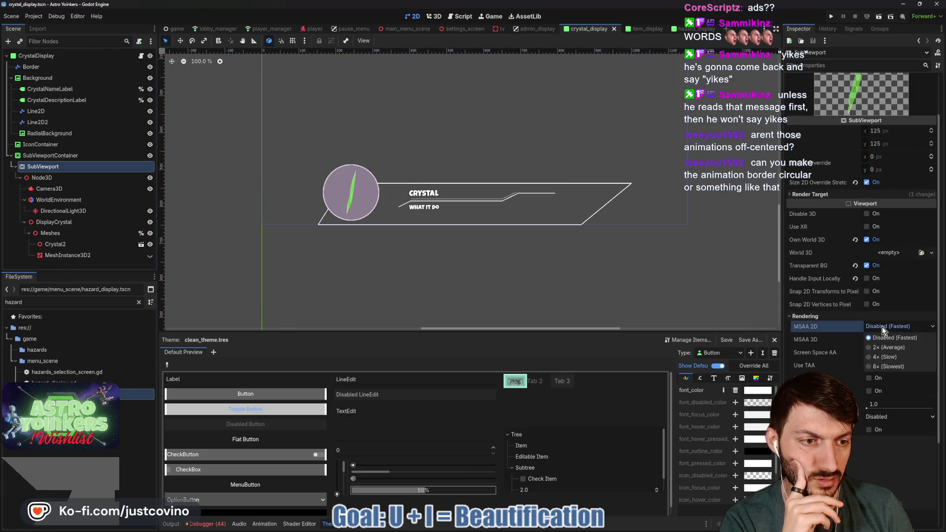
{"action": "left_click", "coordinate": [895, 338]}
{"action": "left_click", "coordinate": [887, 339]}
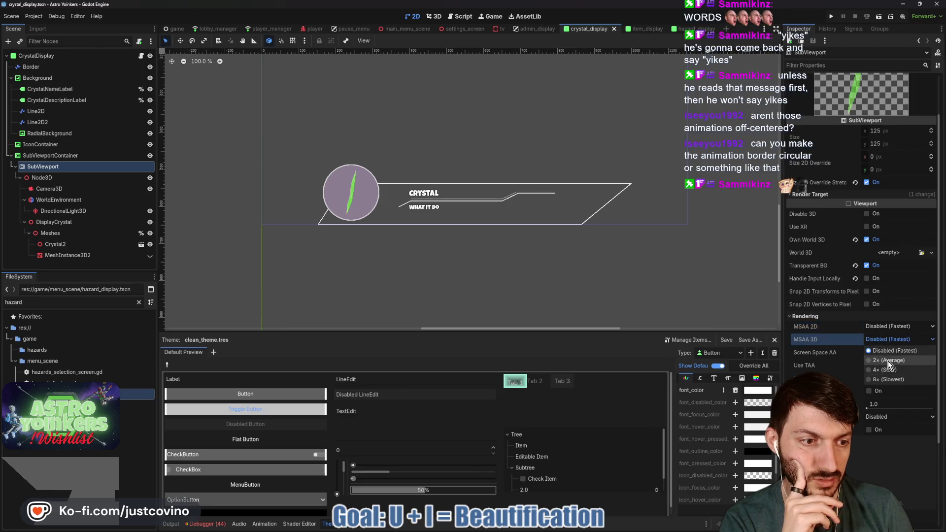
{"action": "left_click", "coordinate": [889, 360]}
{"action": "left_click", "coordinate": [876, 354]}
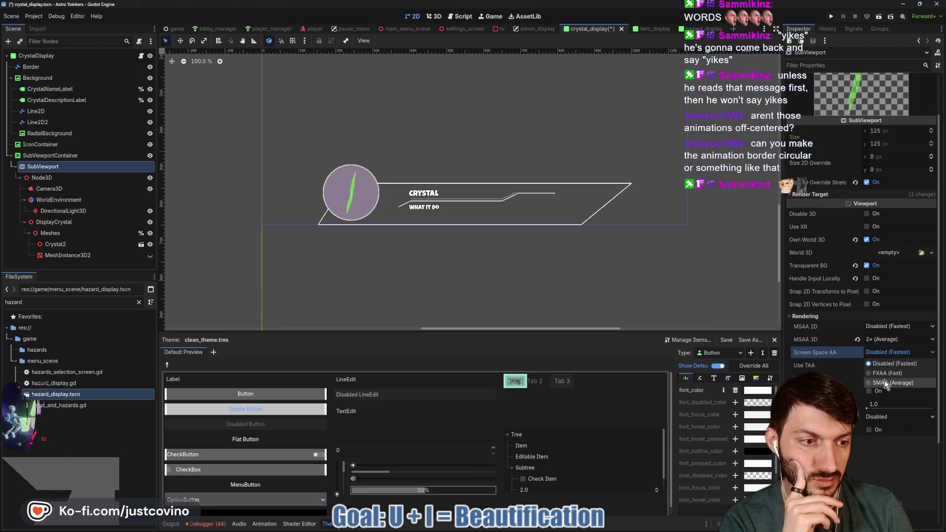
{"action": "left_click", "coordinate": [884, 373]}
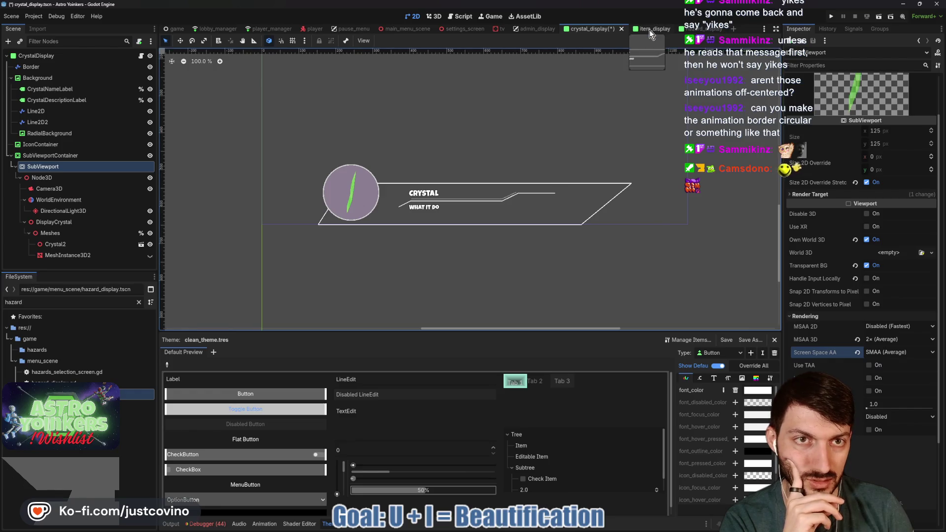
{"action": "key", "text": "ctrl+s"}
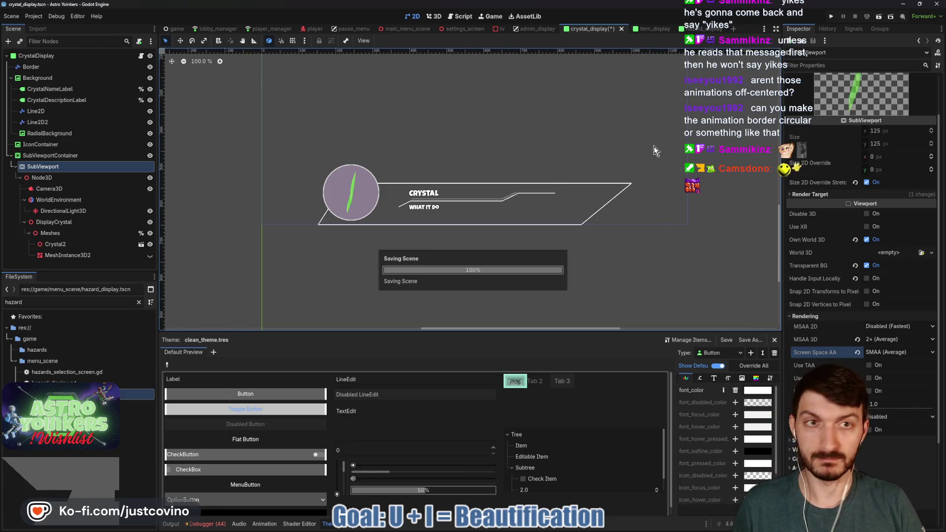
{"action": "key", "text": "ctrl+Tab"}
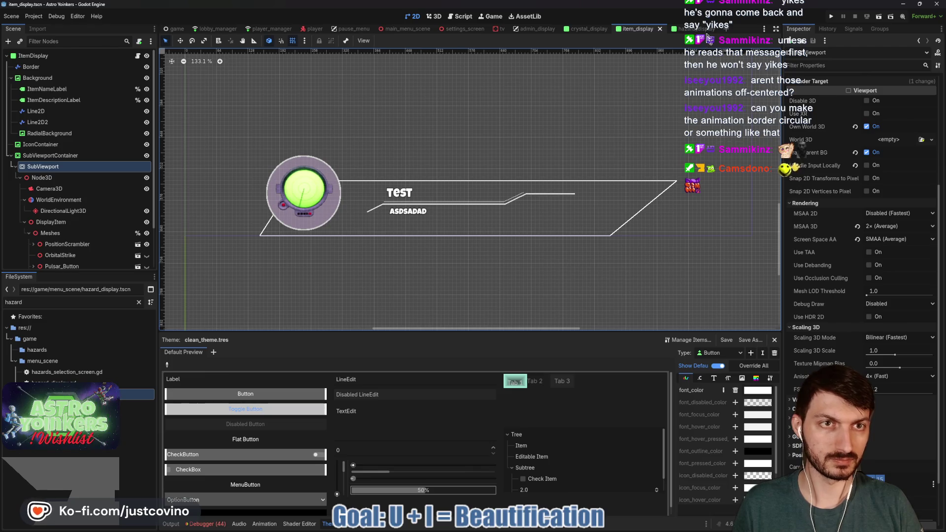
{"action": "key", "text": "ctrl+Tab"}
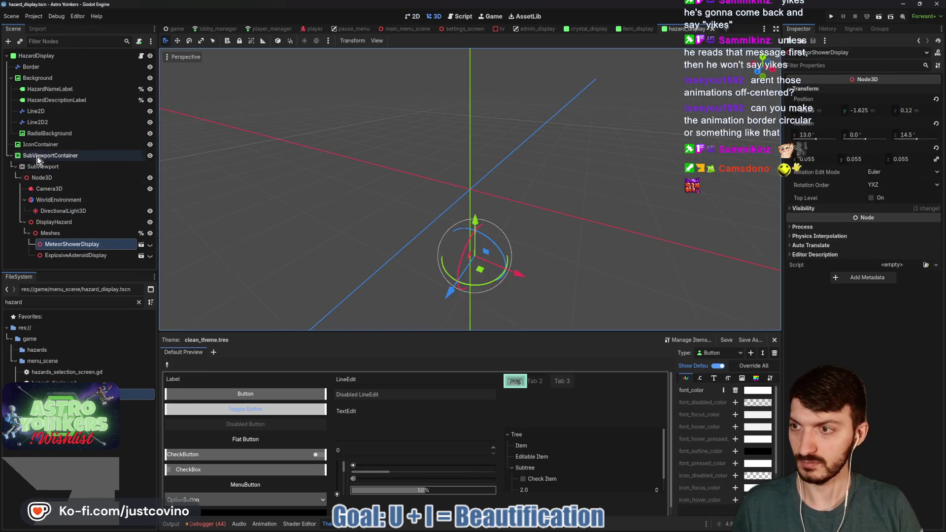
Set hazard_display's SubViewport to MSAA 3D 2x (Average) and SMAA (Average), and save
{"action": "left_click", "coordinate": [39, 167]}
{"action": "left_click", "coordinate": [812, 248]}
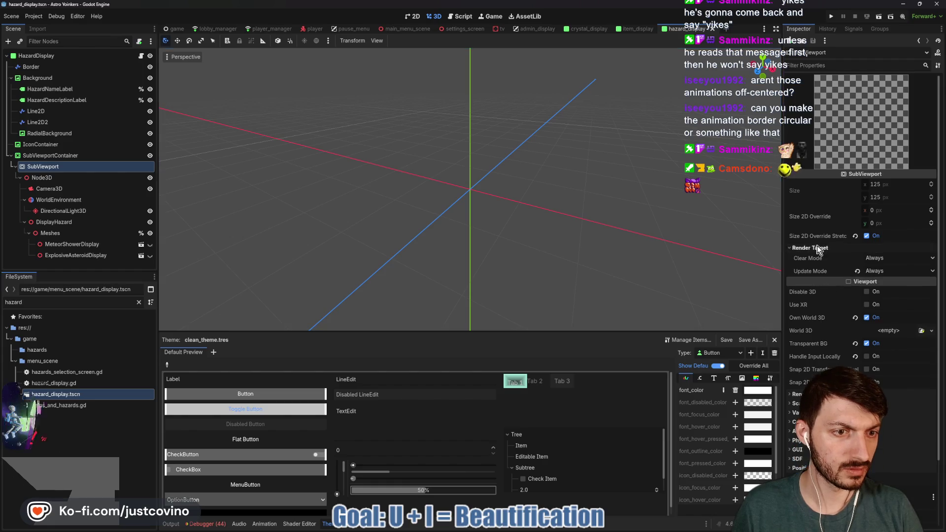
{"action": "scroll", "coordinate": [828, 330], "scroll_direction": "down", "scroll_amount": 2}
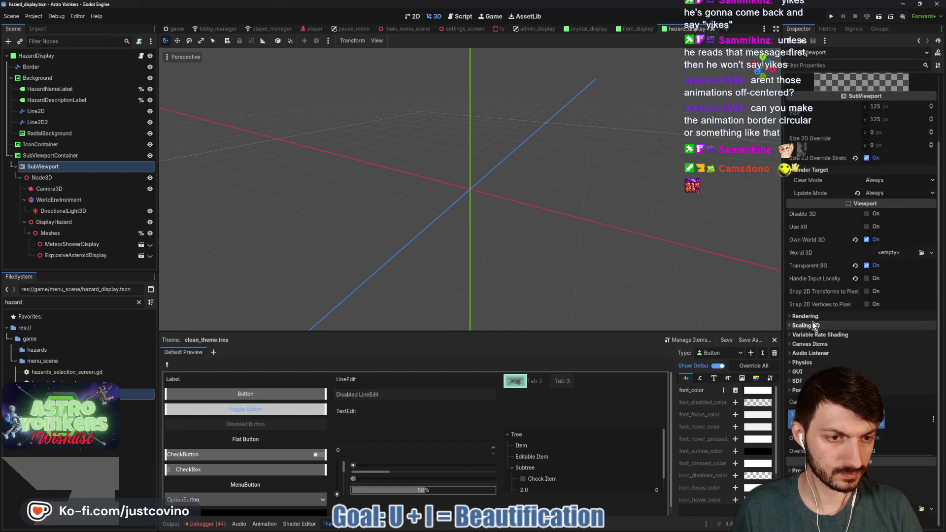
{"action": "left_click", "coordinate": [812, 318]}
{"action": "left_click", "coordinate": [888, 338]}
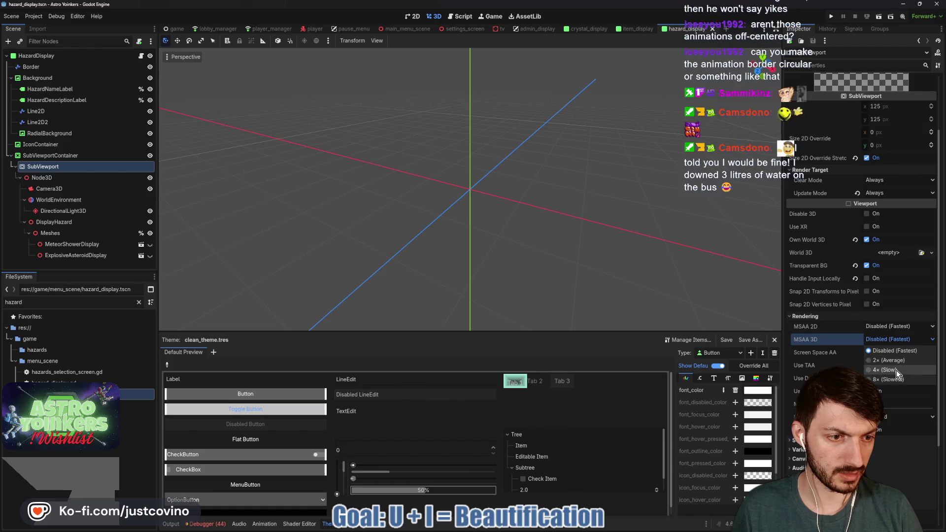
{"action": "left_click", "coordinate": [897, 361]}
{"action": "left_click", "coordinate": [897, 353]}
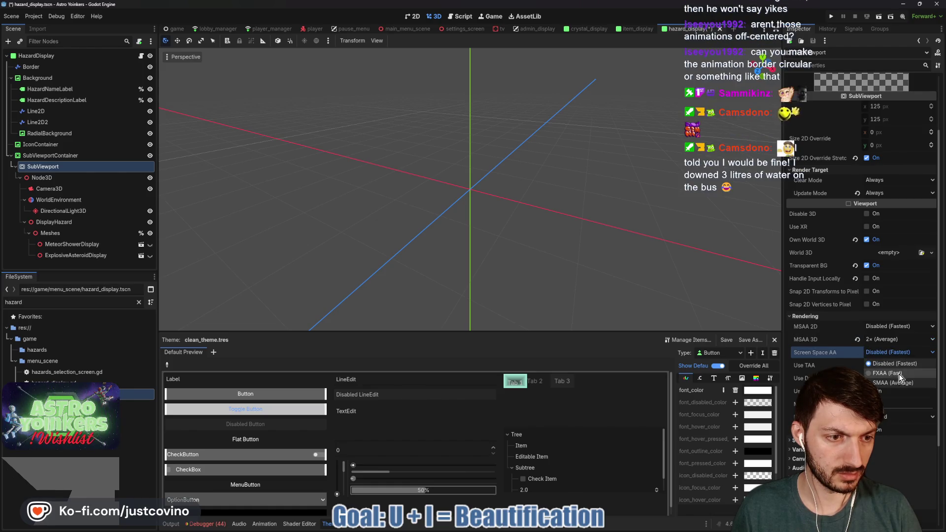
{"action": "left_click", "coordinate": [887, 383]}
{"action": "key", "text": "ctrl+s"}
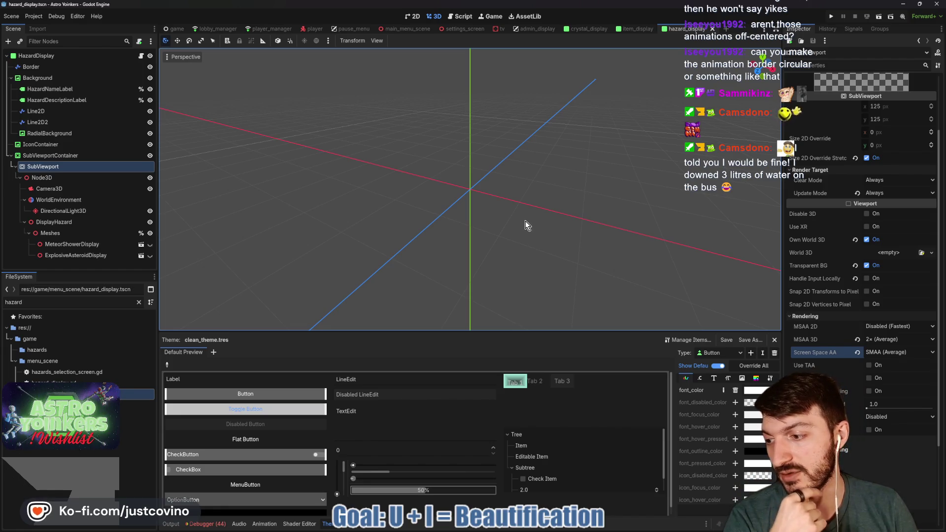
Return to the 2D view, move the chat window aside, and run the game with F5
{"action": "left_click", "coordinate": [413, 18]}
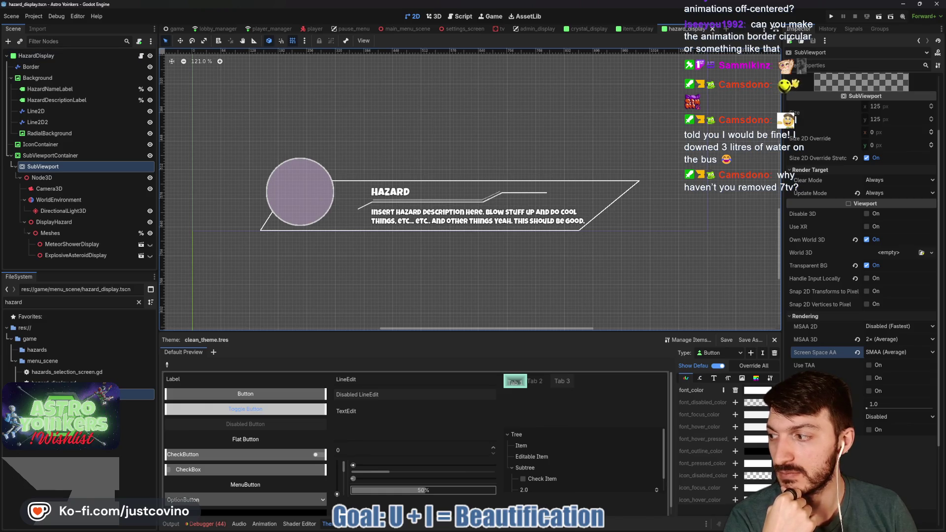
{"action": "mouse_move", "coordinate": [1, 94]}
{"action": "left_mouse_down"}
{"action": "mouse_move", "coordinate": [351, 84]}
{"action": "mouse_move", "coordinate": [342, 83]}
{"action": "left_mouse_up"}
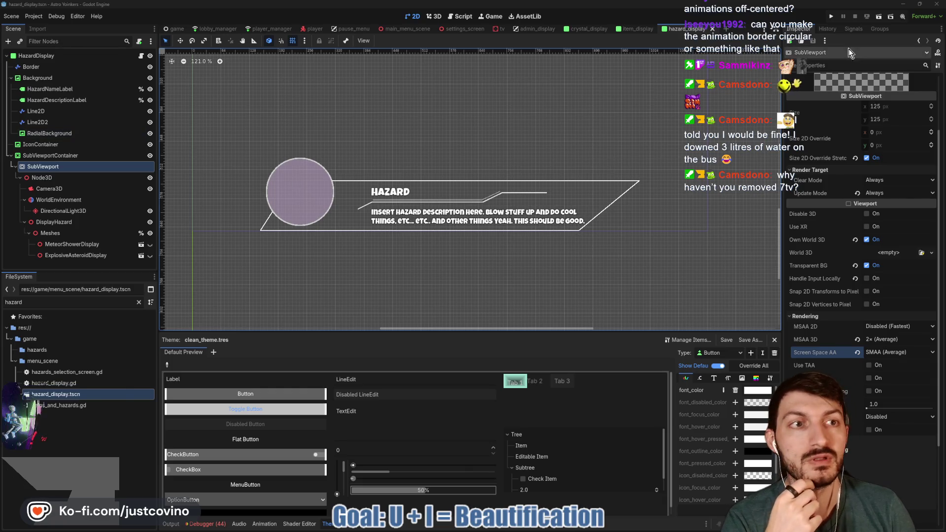
{"action": "key", "text": "F5"}
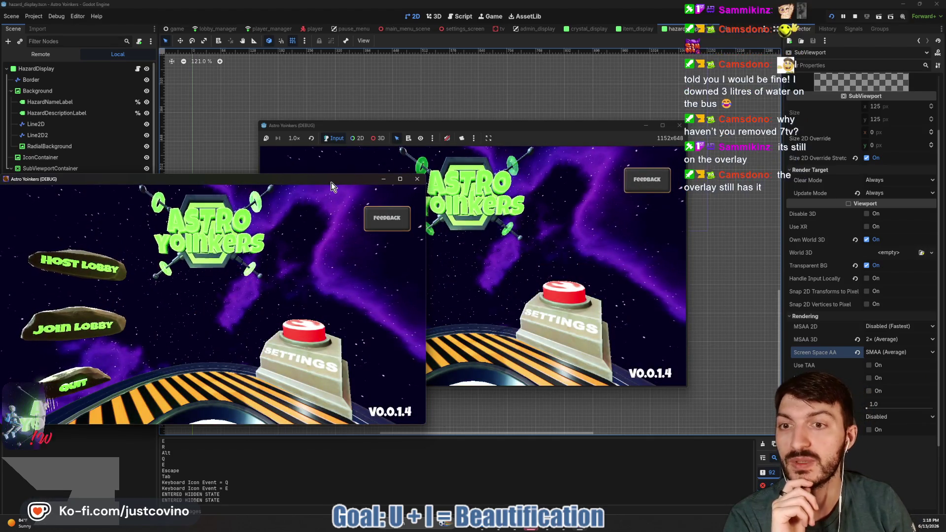
Close the extra game window, arrange the remaining one, and host a lobby
{"action": "left_click_drag", "start_coordinate": [328, 179], "coordinate": [354, 167]}
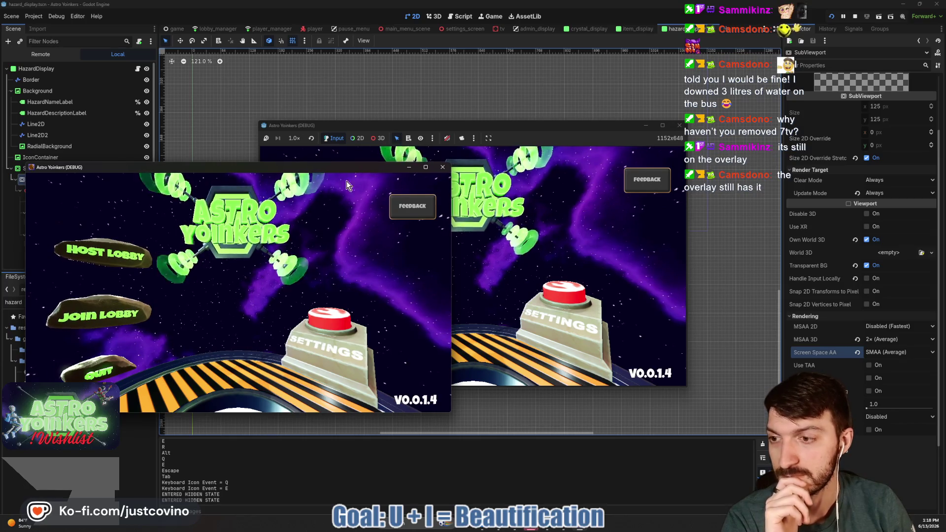
{"action": "left_click", "coordinate": [443, 167]}
{"action": "mouse_move", "coordinate": [566, 124]}
{"action": "left_mouse_down"}
{"action": "mouse_move", "coordinate": [496, 98]}
{"action": "mouse_move", "coordinate": [528, 124]}
{"action": "left_mouse_up"}
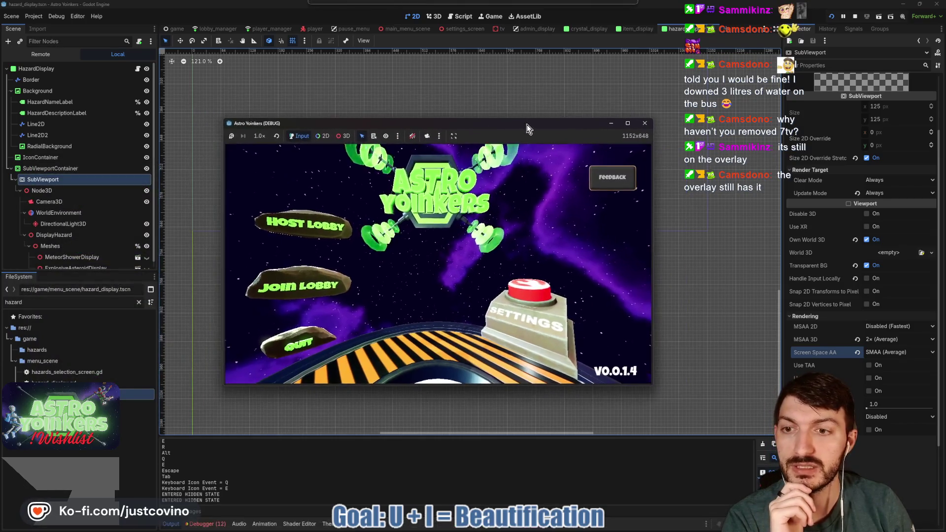
{"action": "left_click", "coordinate": [281, 217]}
{"action": "left_click", "coordinate": [420, 218]}
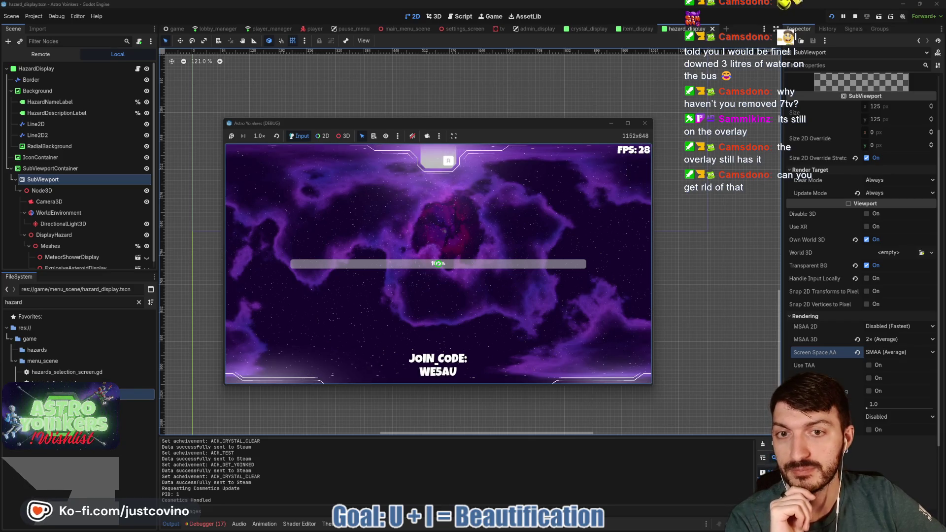
Walk the character to the hazard screen and open the admin menu
{"action": "key", "text": "w"}
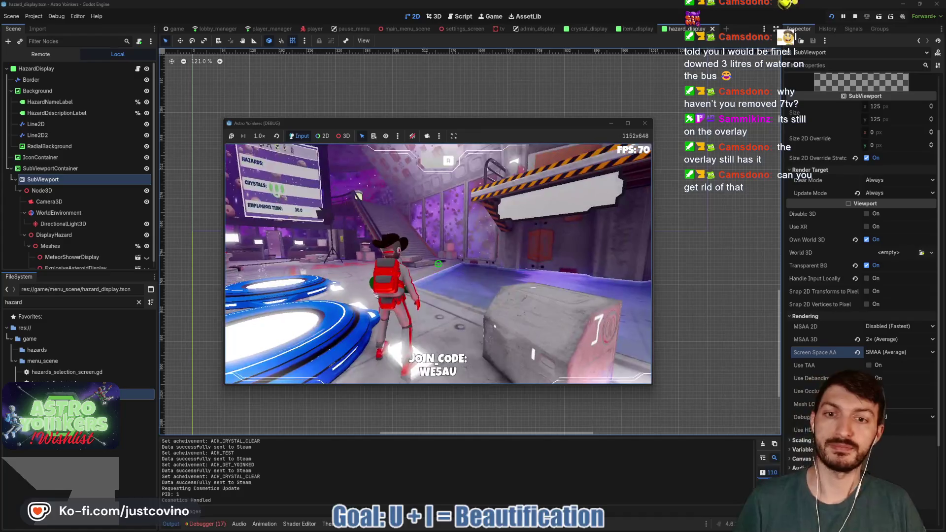
{"action": "key", "text": "w"}
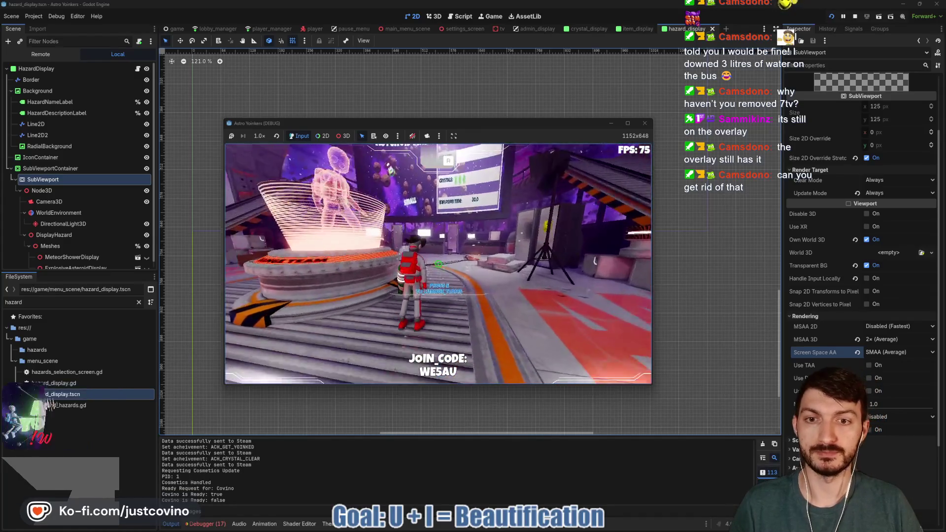
{"action": "key", "text": "w"}
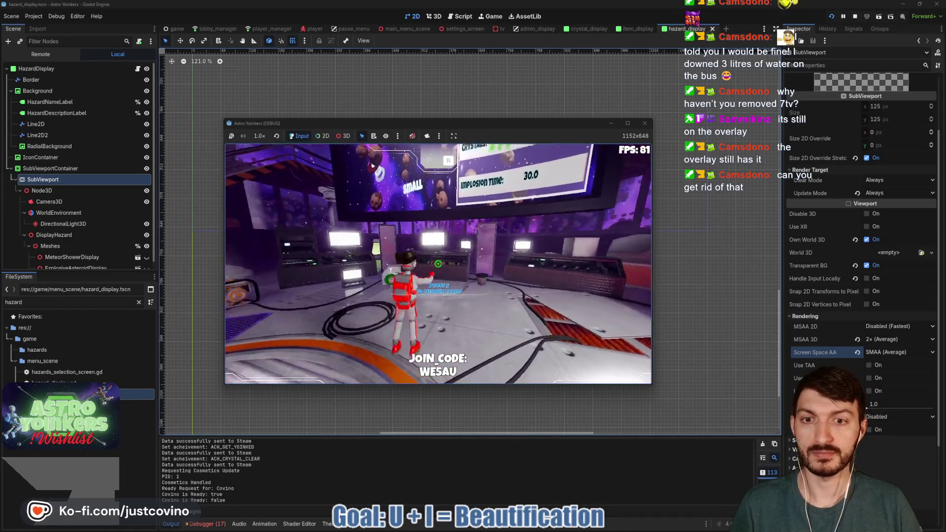
{"action": "key", "text": "e"}
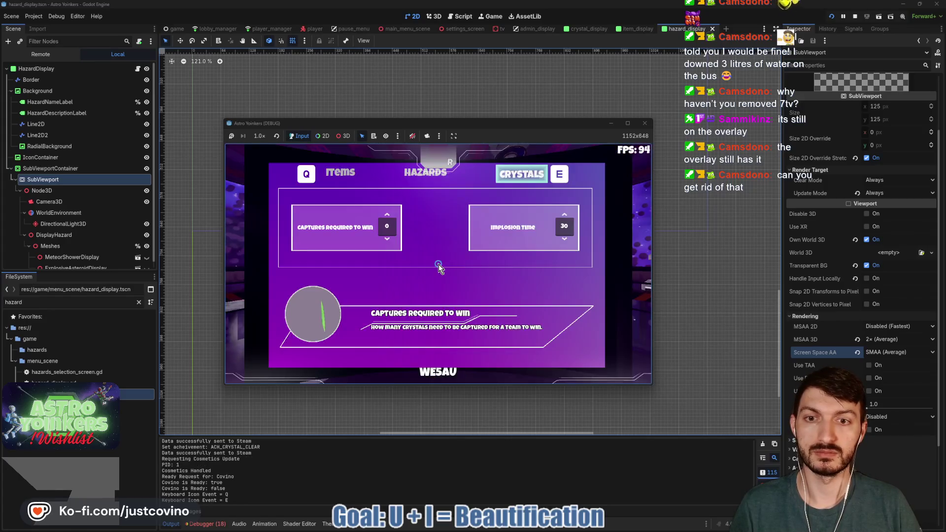
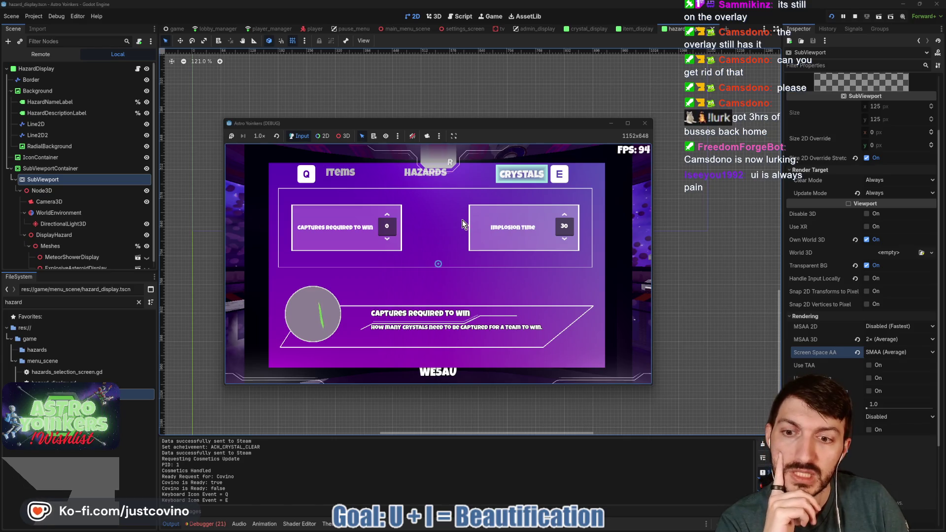
View the HAZARDS and Items pages of the running admin display, then stop the game with F8
{"action": "left_click", "coordinate": [418, 179]}
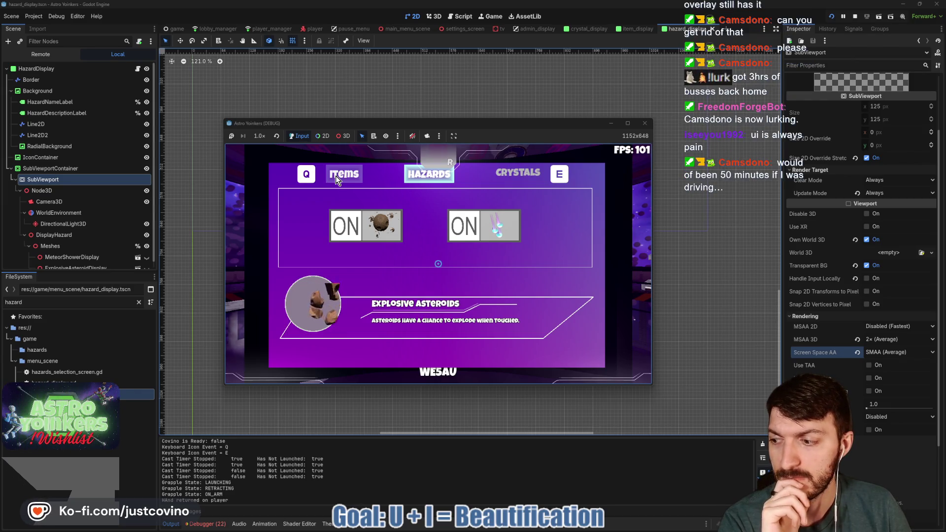
{"action": "left_click", "coordinate": [337, 179]}
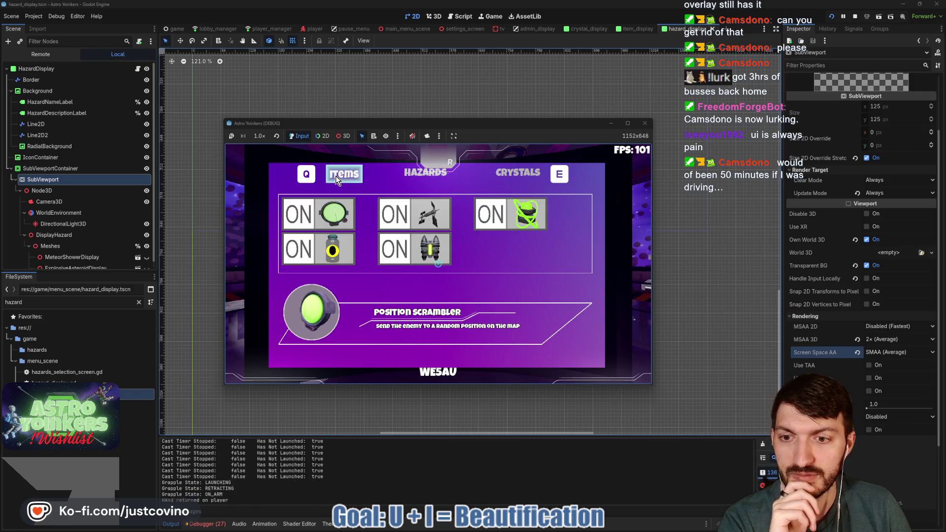
{"action": "key", "text": "F8"}
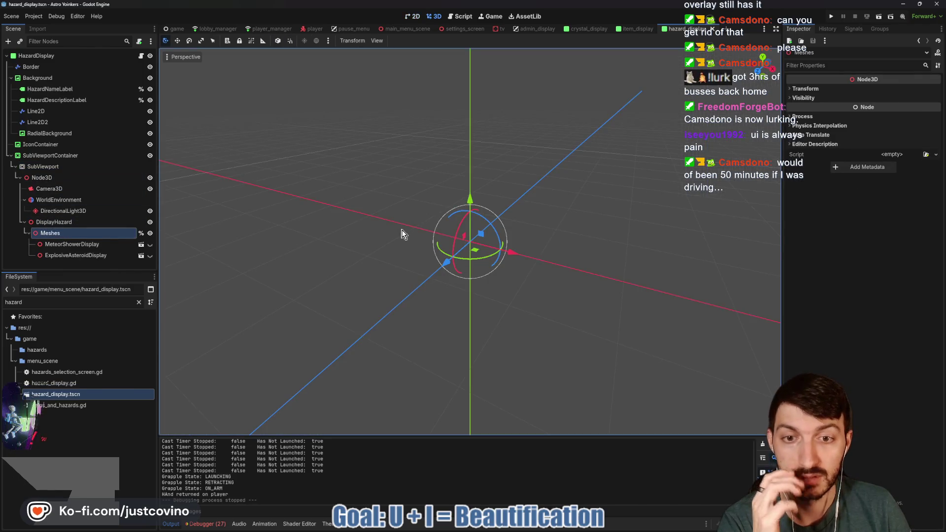
Toggle Meshes and MeteorShowerDisplay visibility, select MeteorShowerDisplay, and view the panel in 2D
{"action": "left_click", "coordinate": [148, 246]}
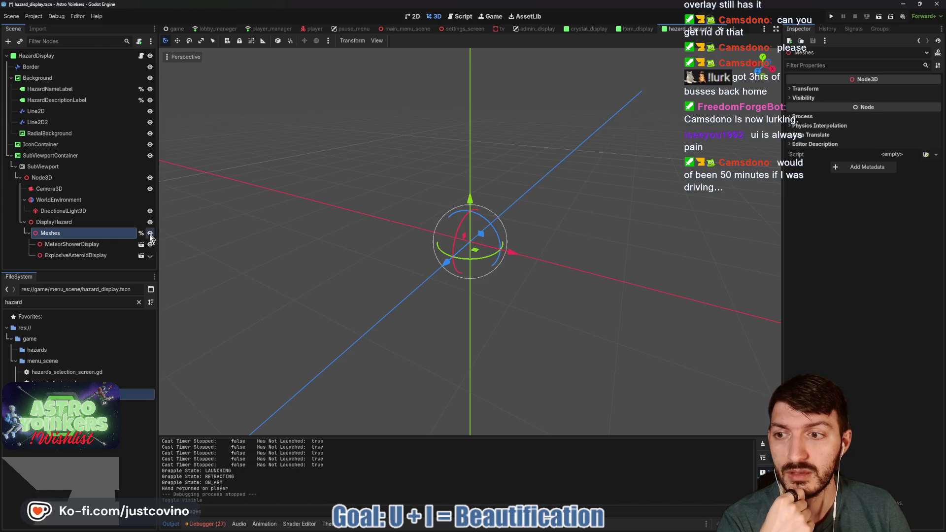
{"action": "left_click", "coordinate": [149, 234]}
{"action": "left_click", "coordinate": [101, 244]}
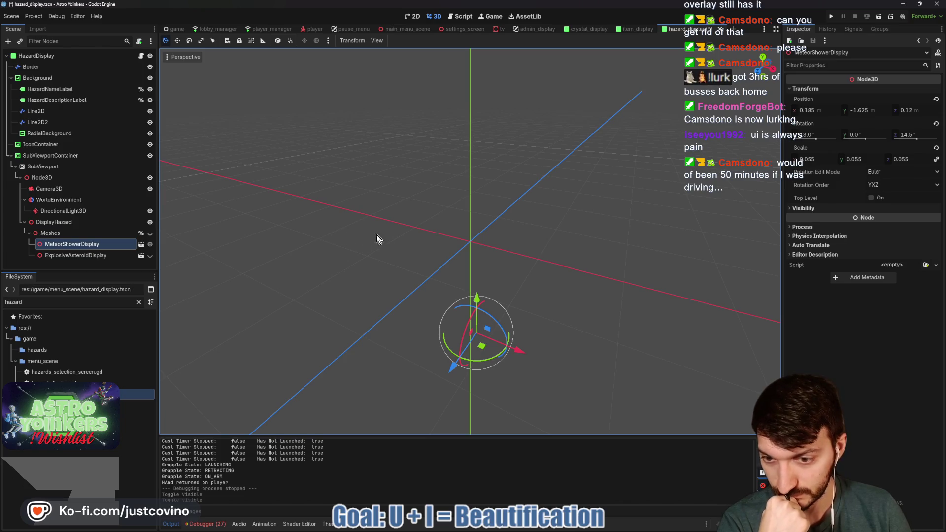
{"action": "left_click", "coordinate": [150, 234]}
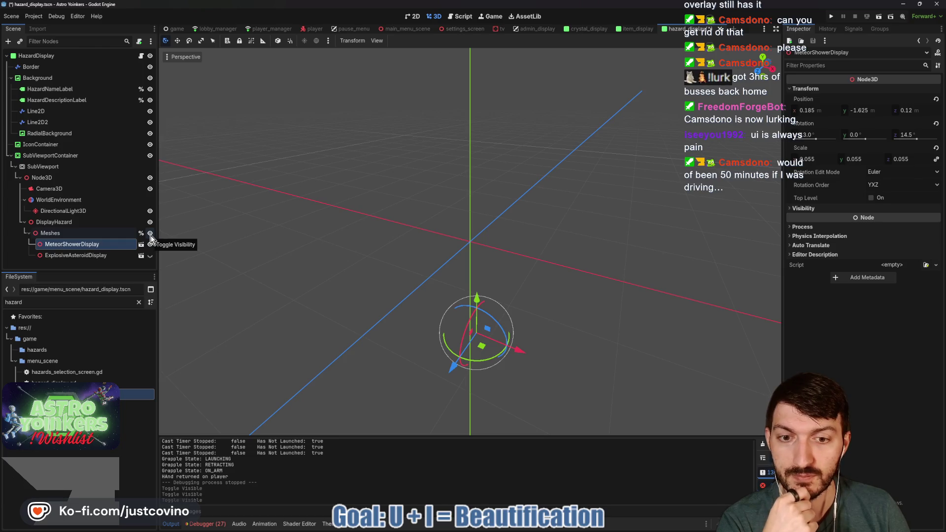
{"action": "left_click", "coordinate": [75, 224]}
{"action": "left_click", "coordinate": [75, 233]}
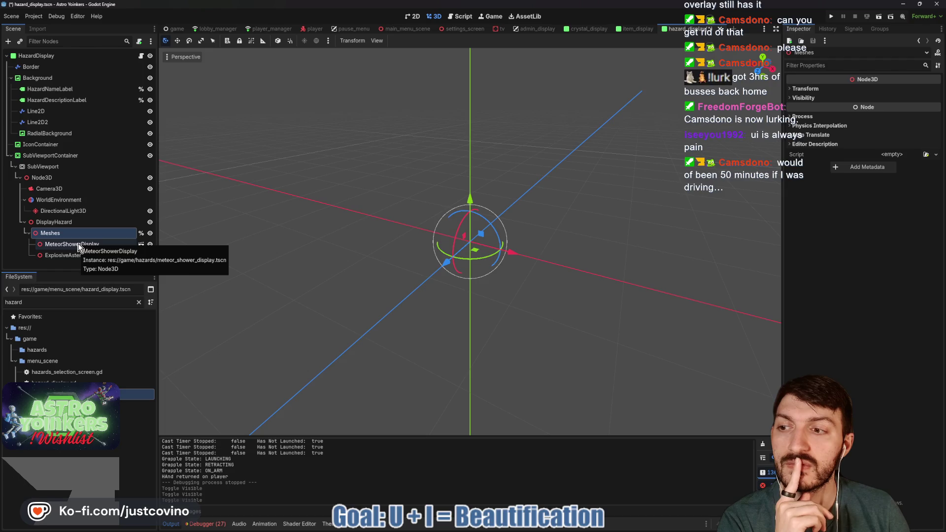
{"action": "left_click", "coordinate": [78, 245]}
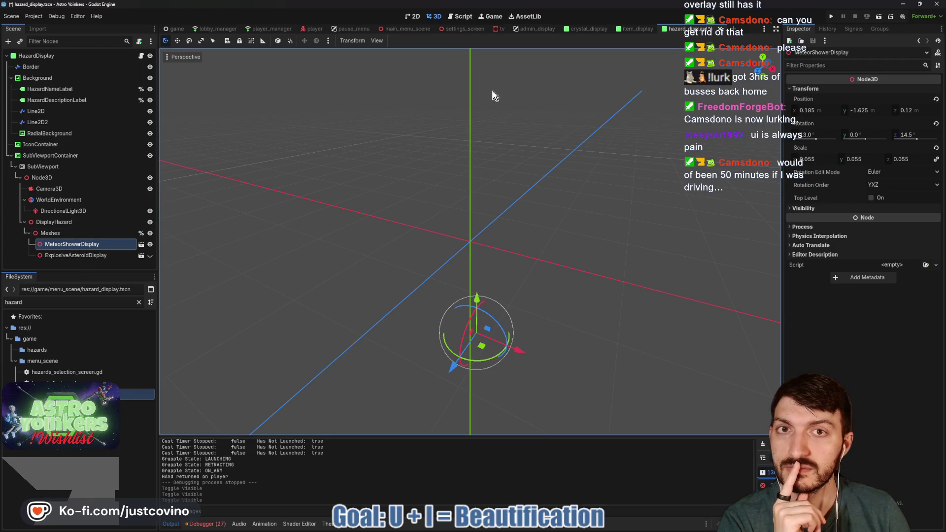
{"action": "left_click", "coordinate": [417, 19]}
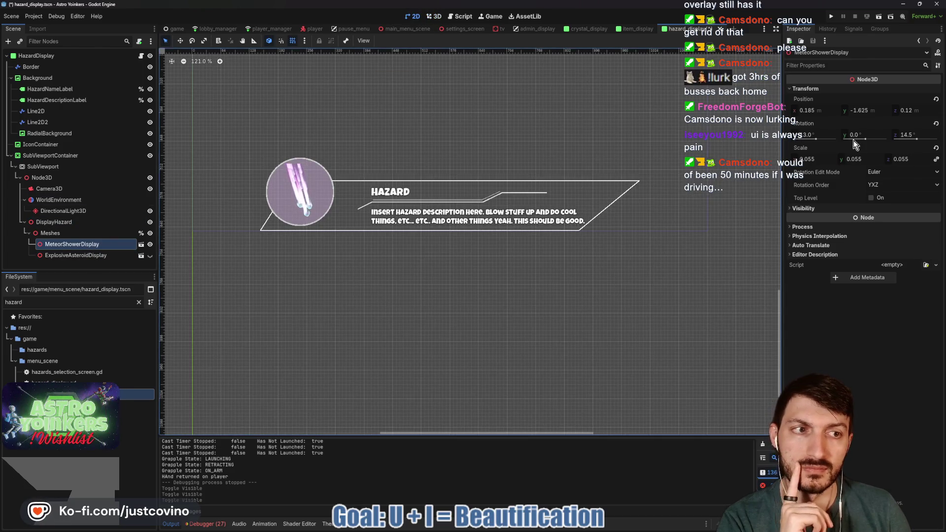
Spin Meshes and MeteorShowerDisplay around Y, then put both rotations back to 0
{"action": "left_click", "coordinate": [77, 233]}
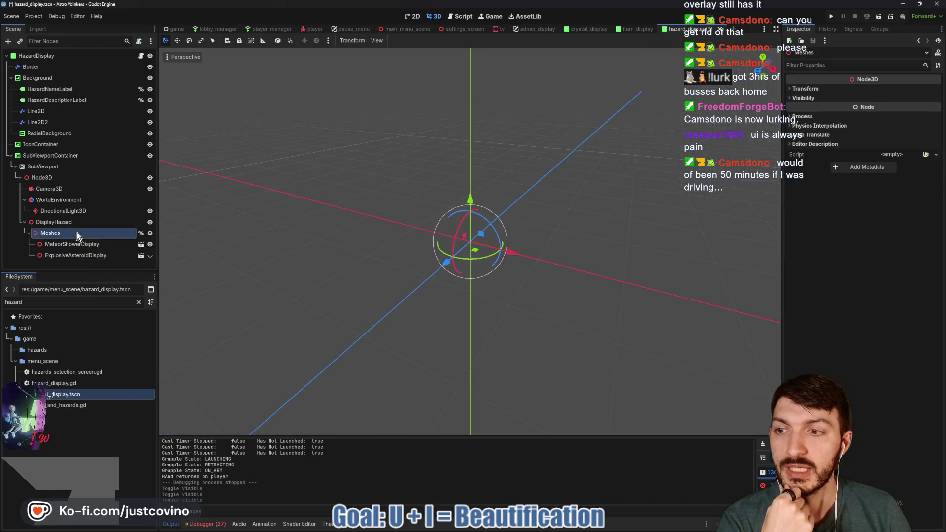
{"action": "left_click", "coordinate": [413, 16]}
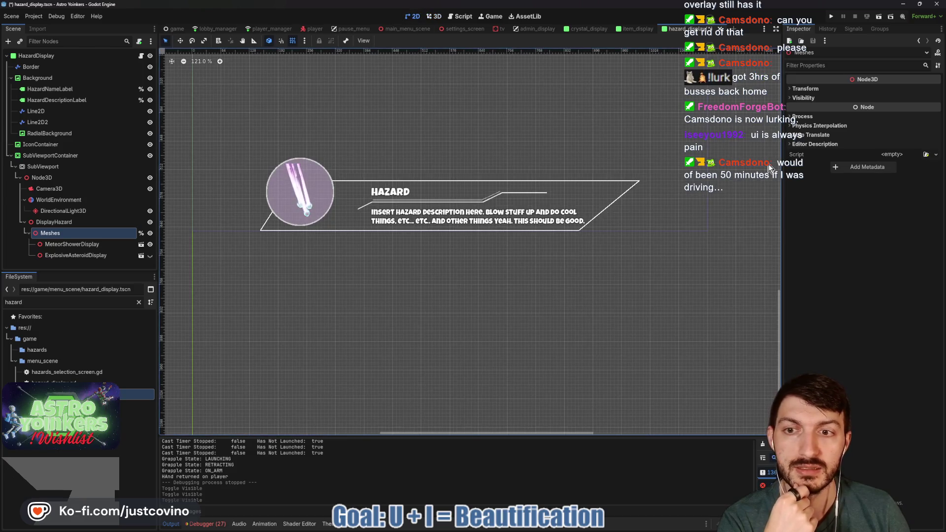
{"action": "left_click", "coordinate": [808, 89]}
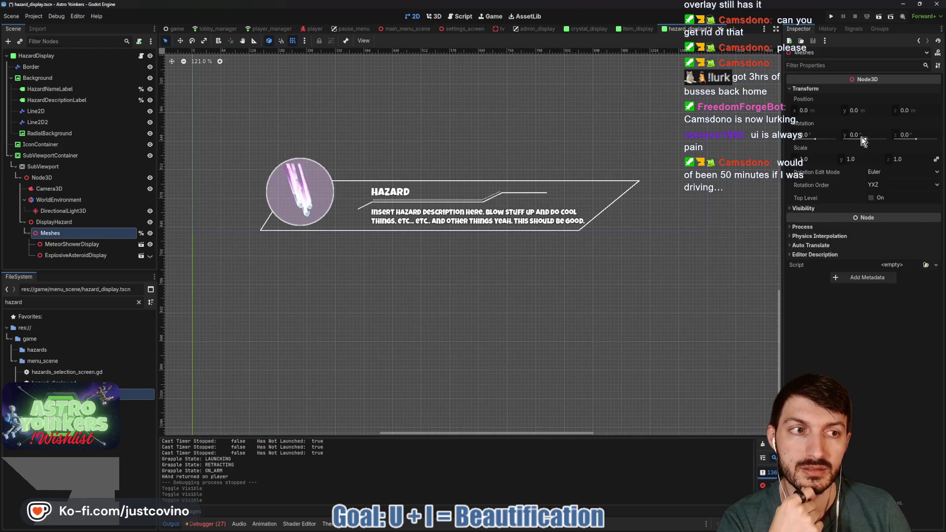
{"action": "left_click_drag", "start_coordinate": [855, 139], "coordinate": [887, 139]}
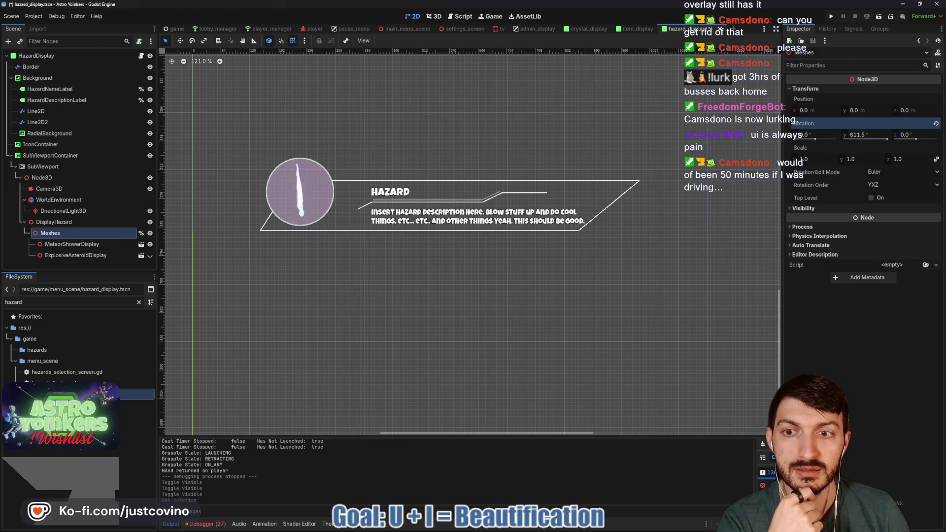
{"action": "left_click", "coordinate": [936, 123]}
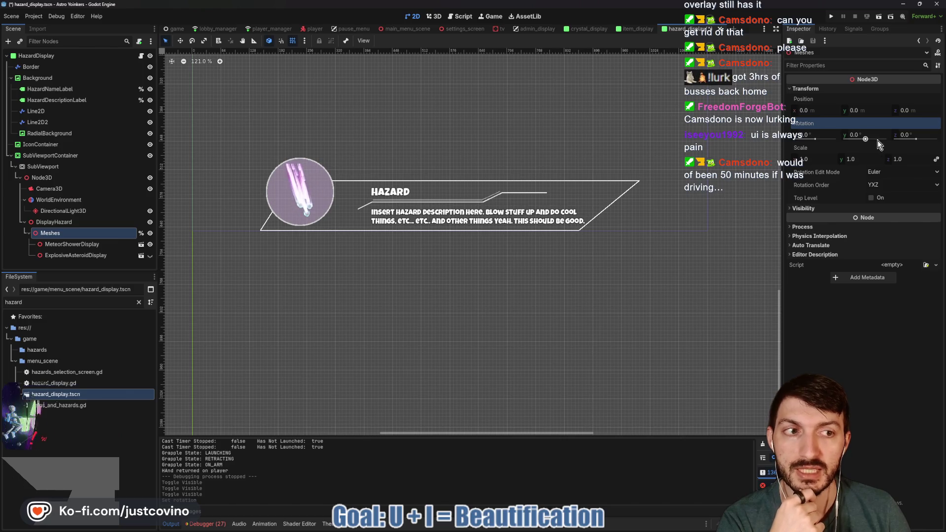
{"action": "double_click", "coordinate": [87, 243]}
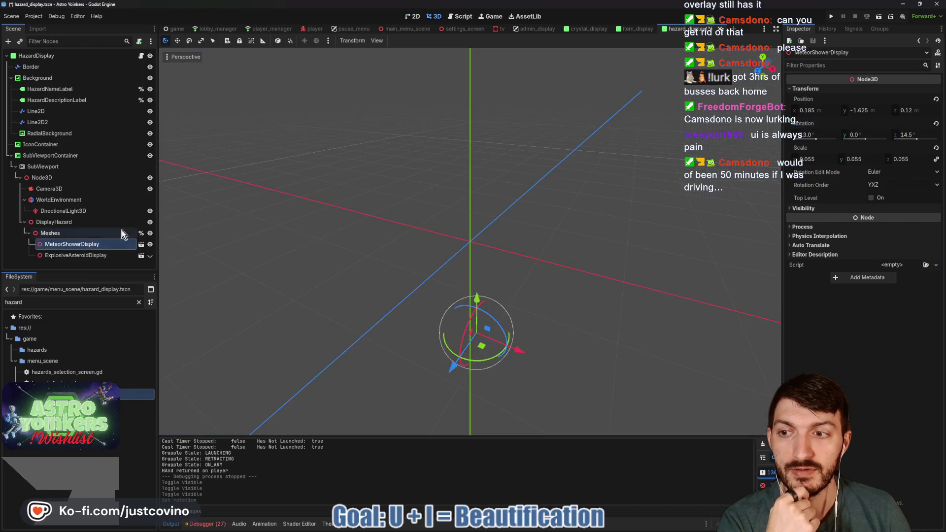
{"action": "left_click", "coordinate": [409, 15]}
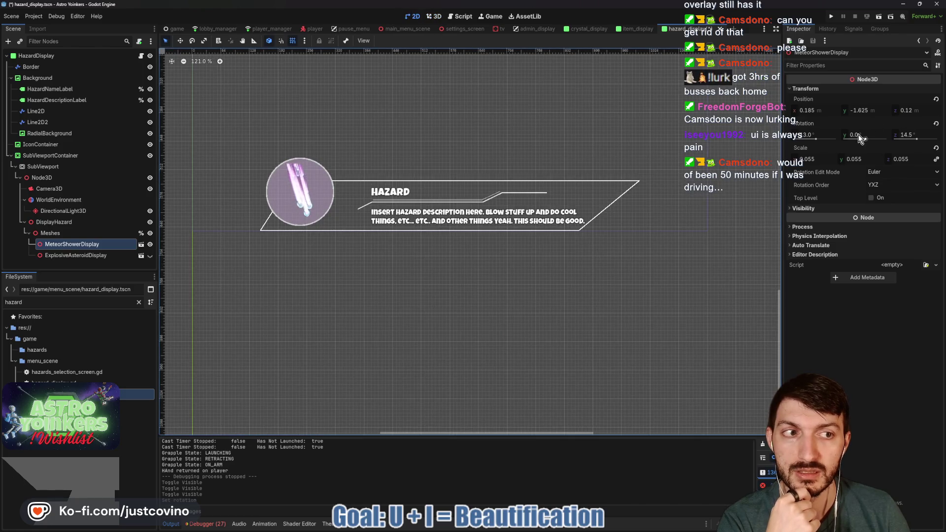
{"action": "left_click_drag", "start_coordinate": [860, 138], "coordinate": [917, 138]}
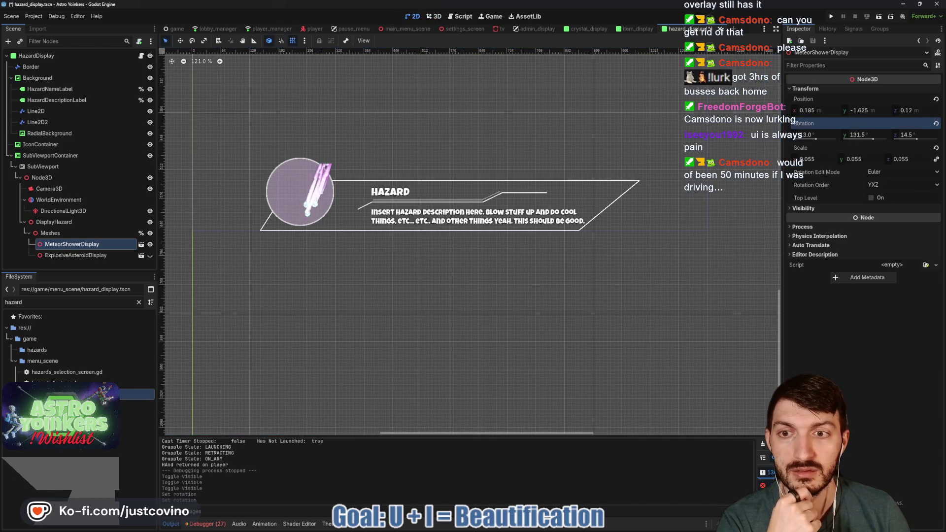
{"action": "key", "text": "ctrl+z"}
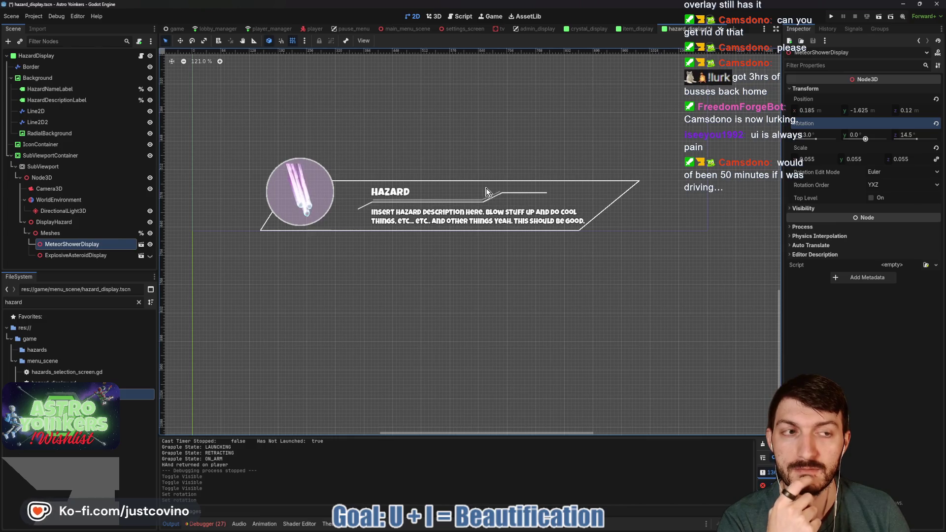
Reset DisplayHazard's Rotation Y to 0 and switch to the crystal display scene
{"action": "left_click", "coordinate": [75, 223]}
{"action": "left_click", "coordinate": [412, 20]}
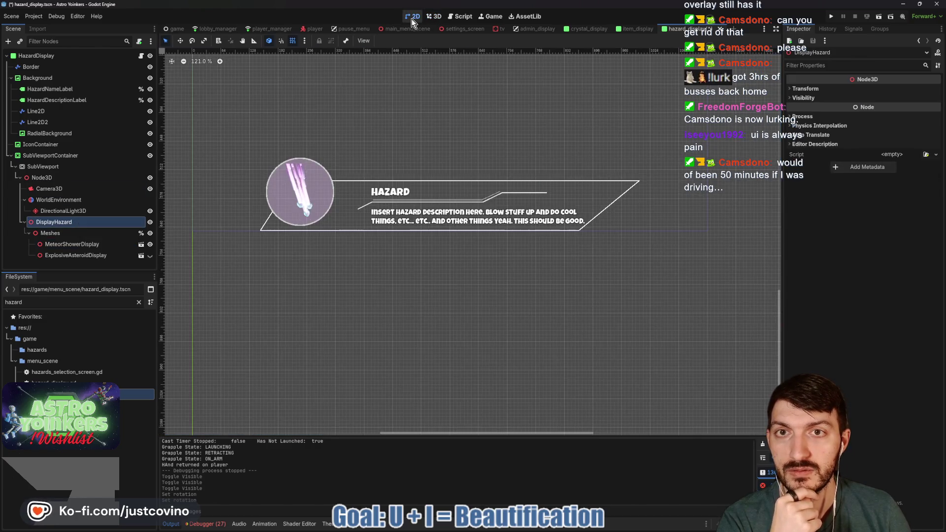
{"action": "left_click", "coordinate": [805, 89]}
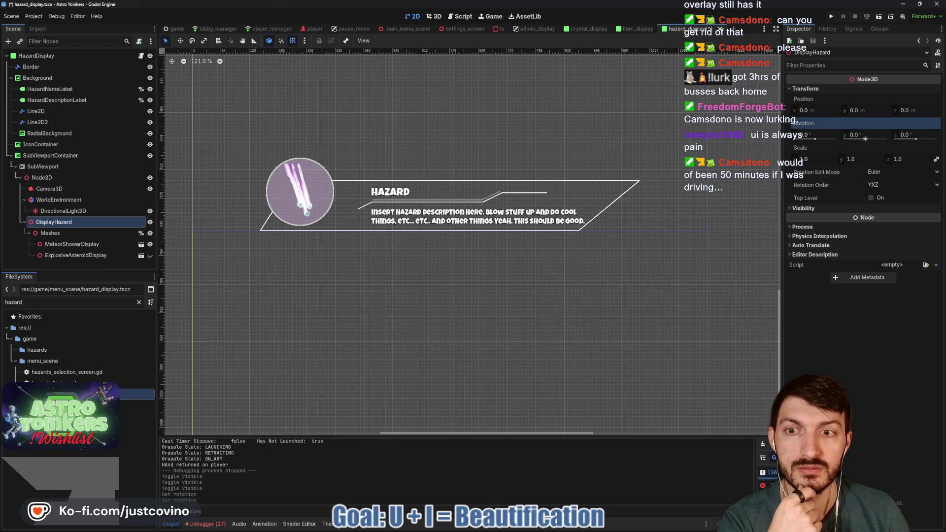
{"action": "mouse_move", "coordinate": [855, 135]}
{"action": "left_mouse_down"}
{"action": "mouse_move", "coordinate": [872, 134]}
{"action": "mouse_move", "coordinate": [862, 135]}
{"action": "left_mouse_up"}
{"action": "left_click", "coordinate": [936, 123]}
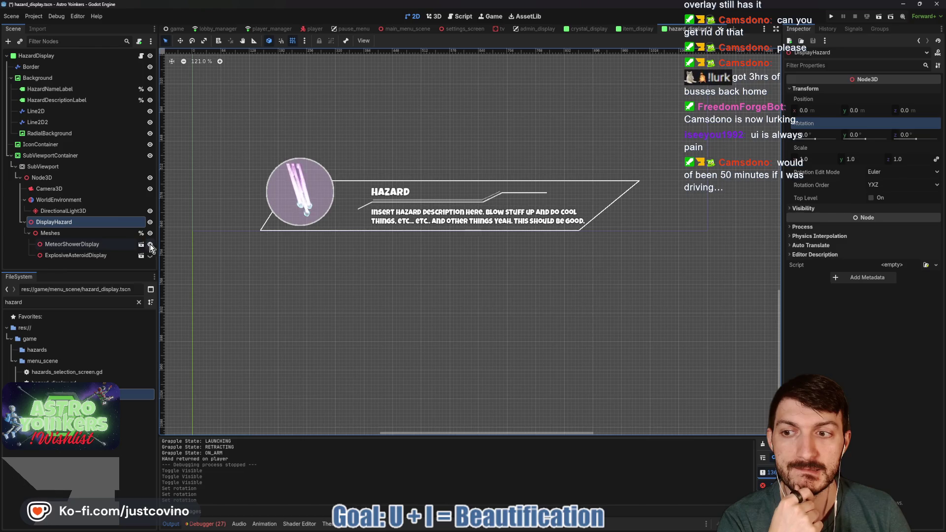
{"action": "left_click", "coordinate": [638, 29]}
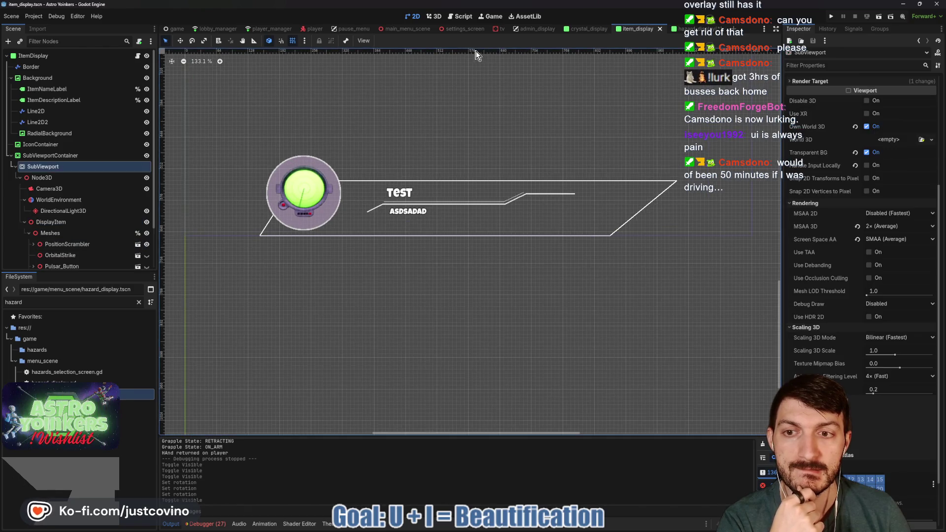
{"action": "left_click", "coordinate": [588, 29]}
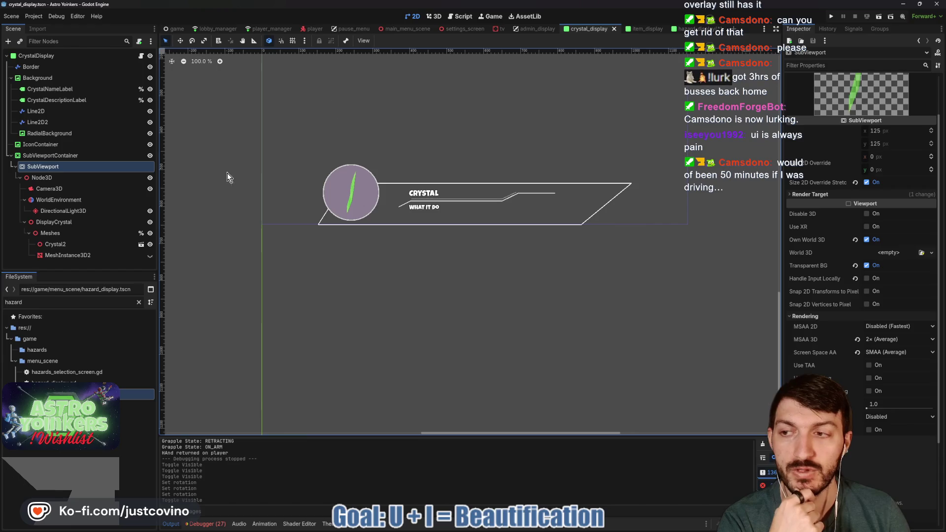
Delete the hidden MeshInstance3D2 node from under Meshes and confirm
{"action": "left_click", "coordinate": [150, 256]}
{"action": "left_click", "coordinate": [150, 256]}
{"action": "left_click", "coordinate": [69, 255]}
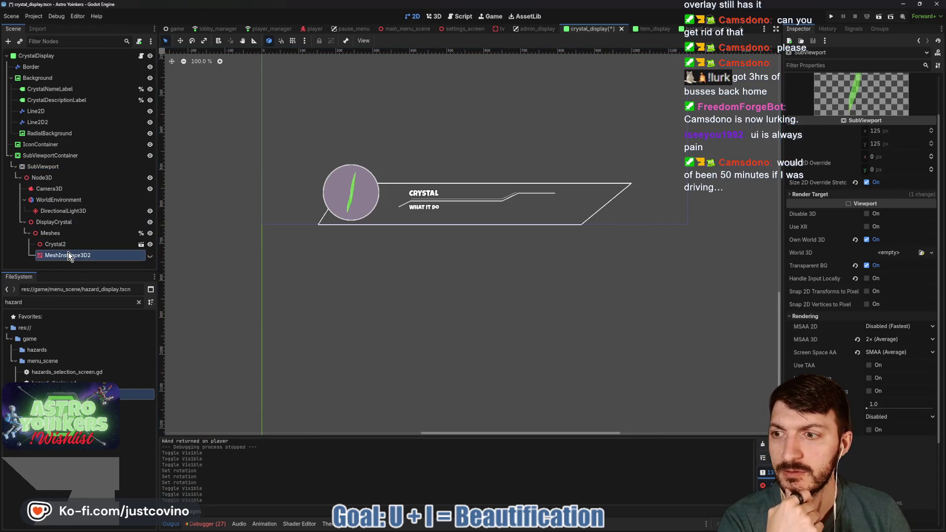
{"action": "key", "text": "Delete"}
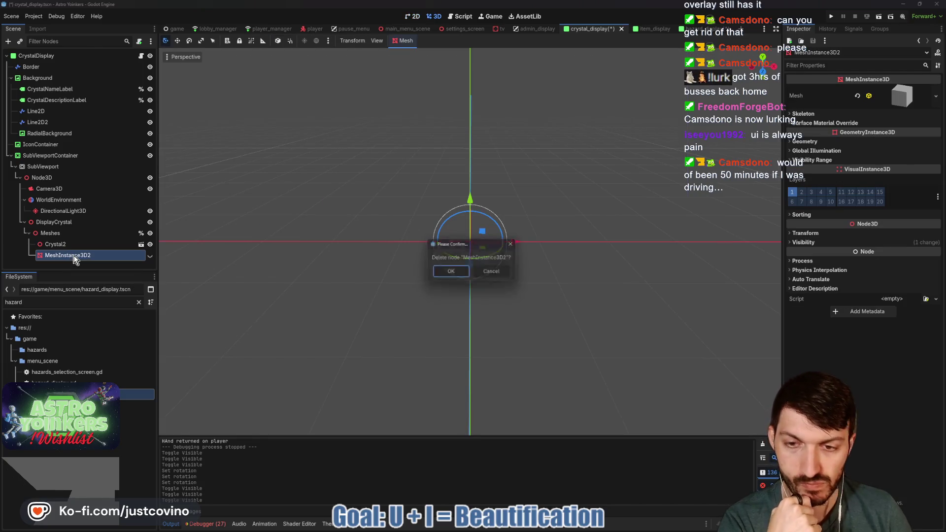
{"action": "left_click", "coordinate": [454, 272]}
Check Crystal2 and Meshes in 2D, leaving the Meshes Rotation Y at 0°
{"action": "left_click", "coordinate": [88, 244]}
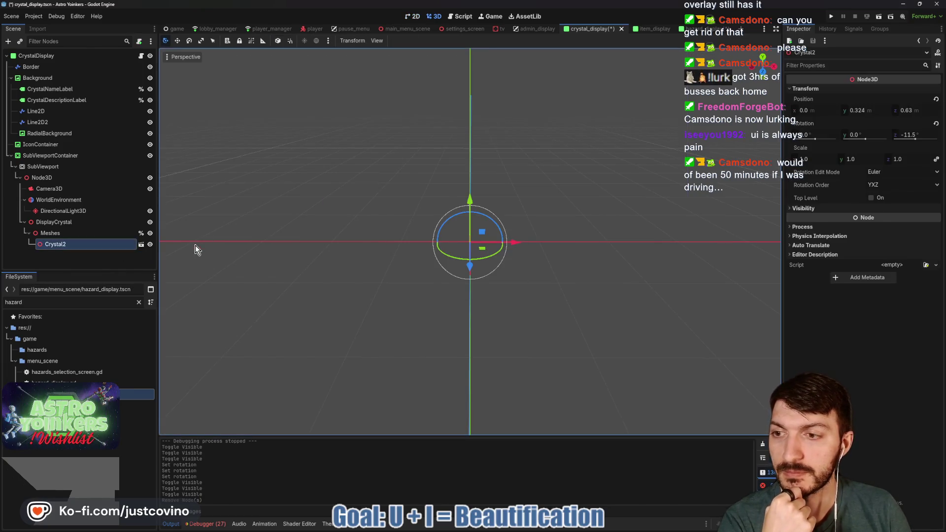
{"action": "left_click", "coordinate": [413, 16]}
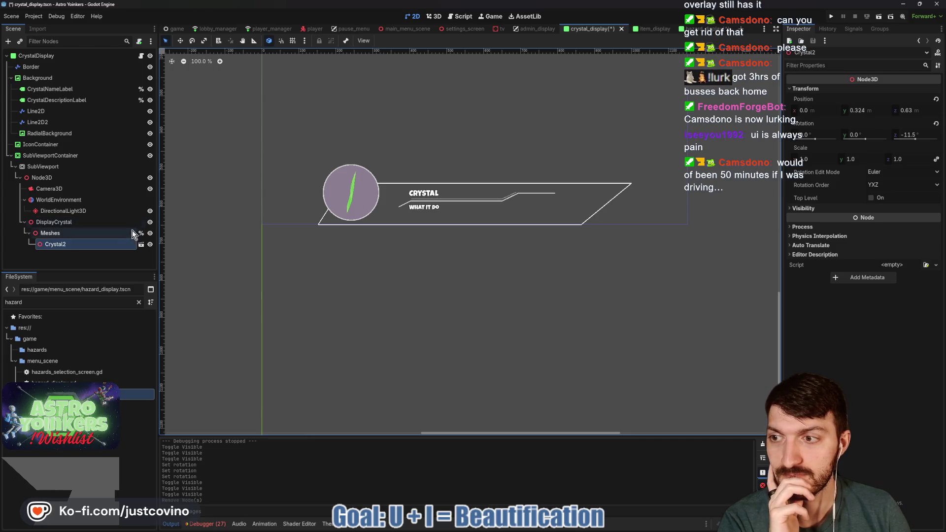
{"action": "left_click", "coordinate": [89, 233]}
{"action": "left_click", "coordinate": [413, 16]}
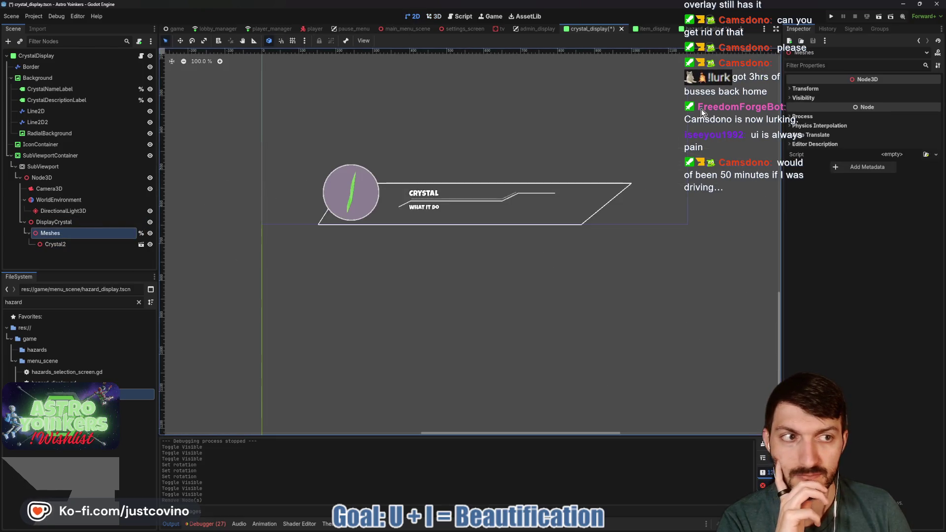
{"action": "left_click", "coordinate": [835, 87]}
{"action": "mouse_move", "coordinate": [854, 138]}
{"action": "left_mouse_down"}
{"action": "mouse_move", "coordinate": [867, 138]}
{"action": "mouse_move", "coordinate": [860, 135]}
{"action": "left_mouse_up"}
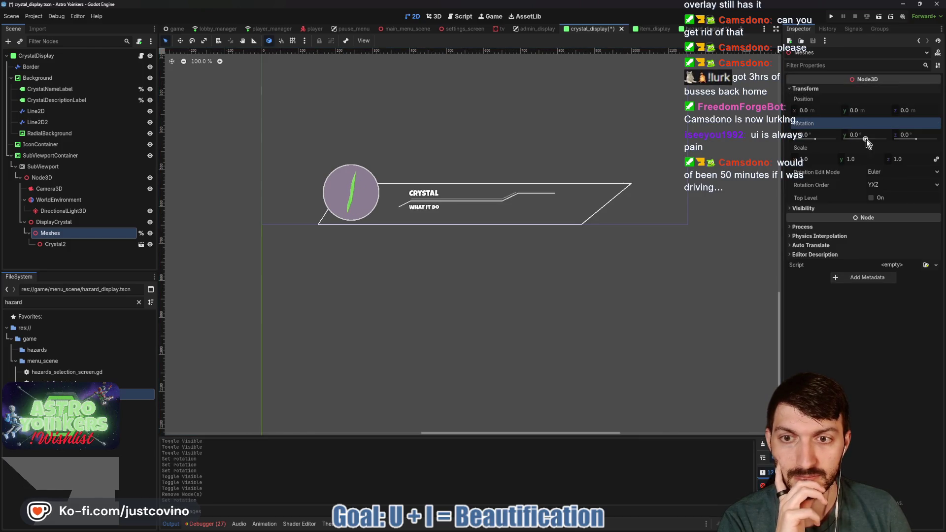
{"action": "left_click", "coordinate": [81, 247]}
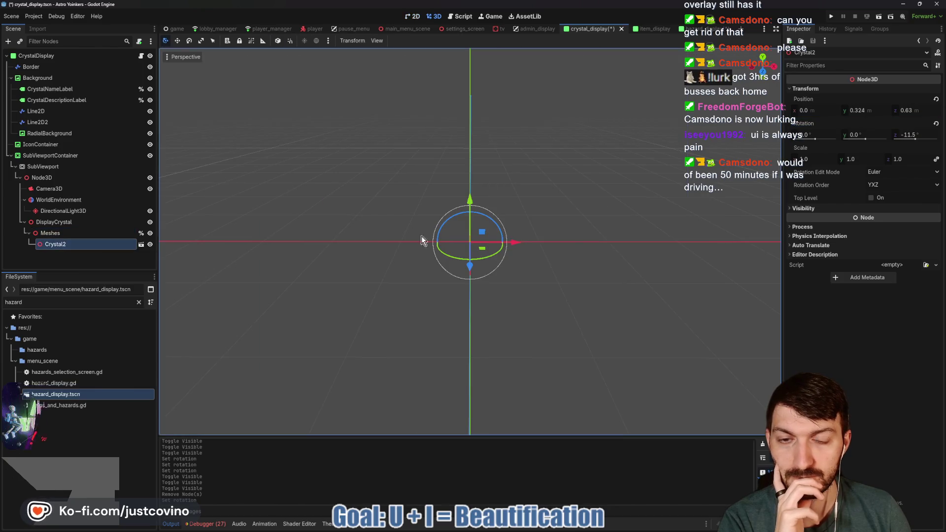
Set the Meshes node's Position to y 0.324 and z 0.63
{"action": "left_click_drag", "start_coordinate": [607, 215], "coordinate": [470, 222]}
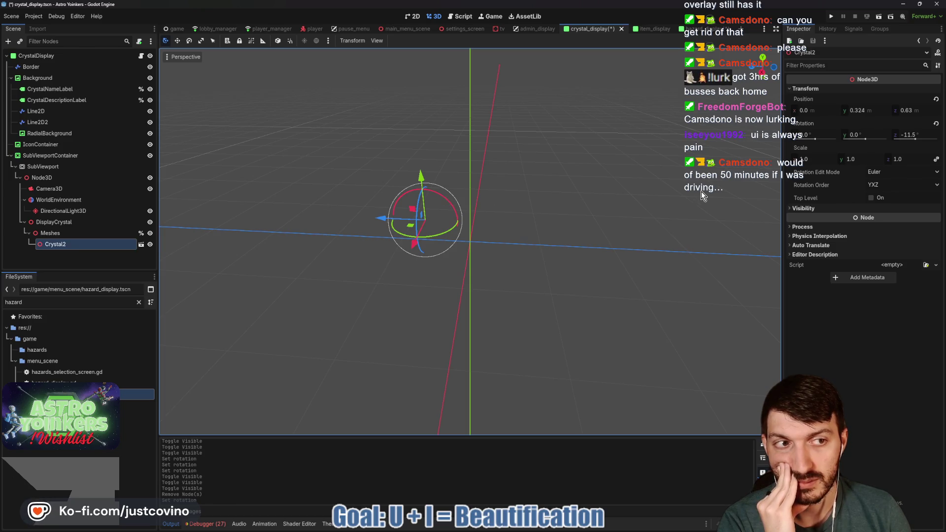
{"action": "left_click", "coordinate": [916, 112]}
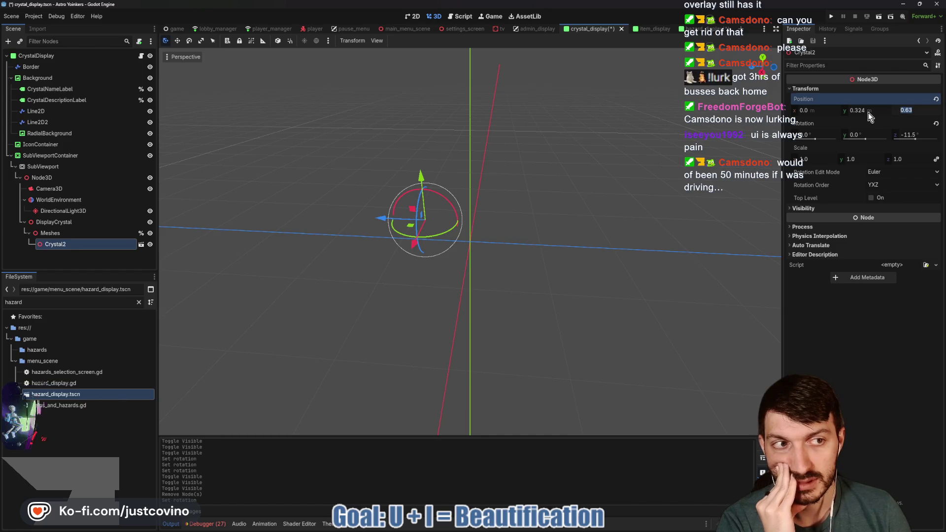
{"action": "left_click", "coordinate": [85, 231]}
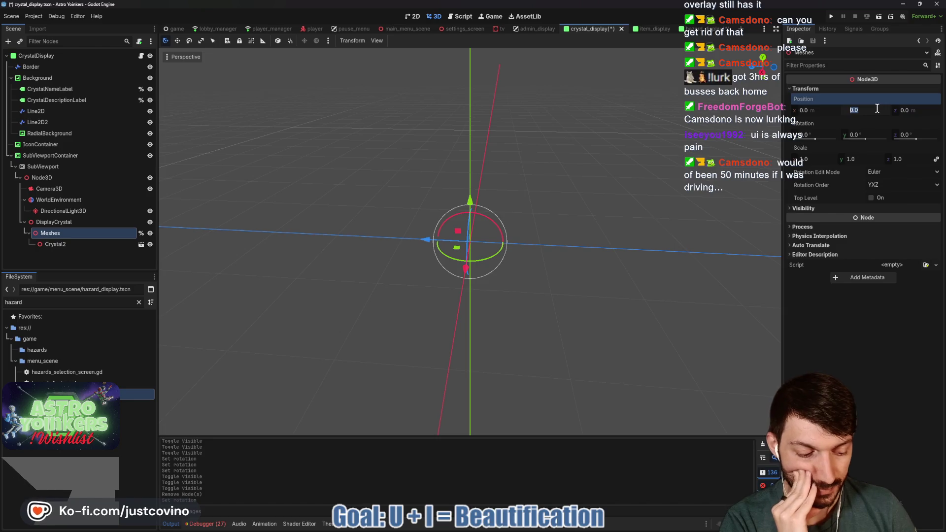
{"action": "type", "text": ".324"}
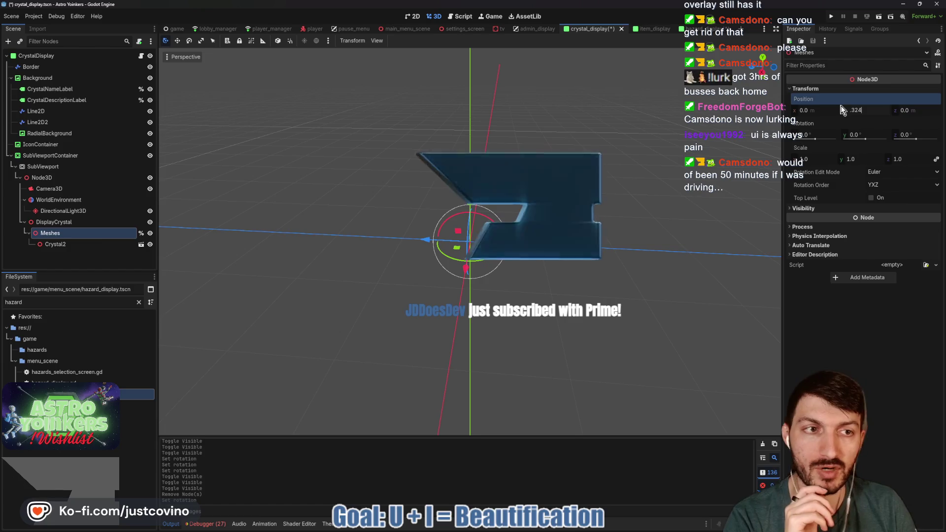
{"action": "key", "text": "Return"}
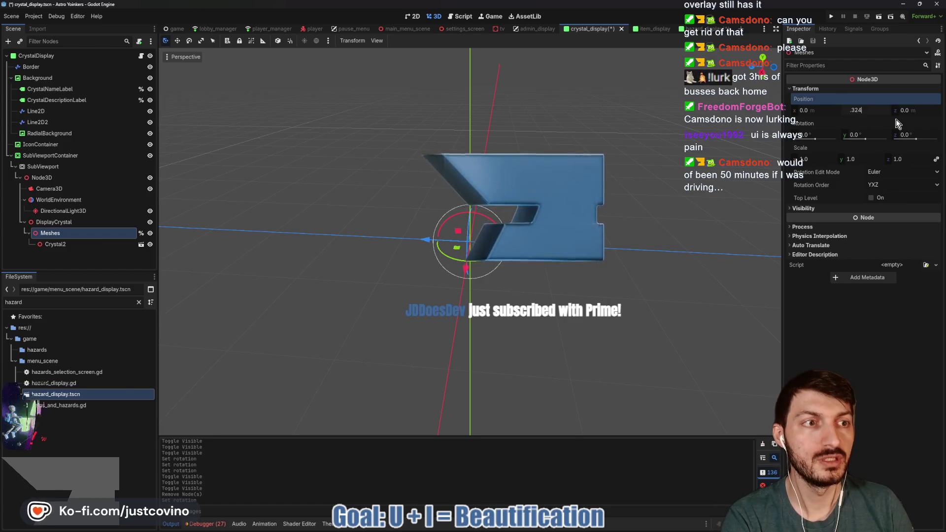
{"action": "left_click", "coordinate": [69, 244]}
{"action": "left_click", "coordinate": [68, 234]}
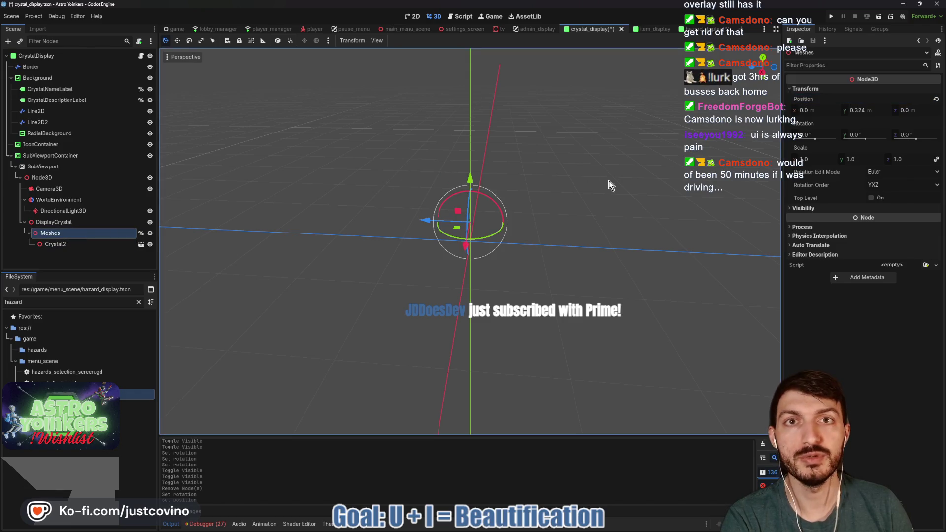
{"action": "left_click", "coordinate": [913, 111]}
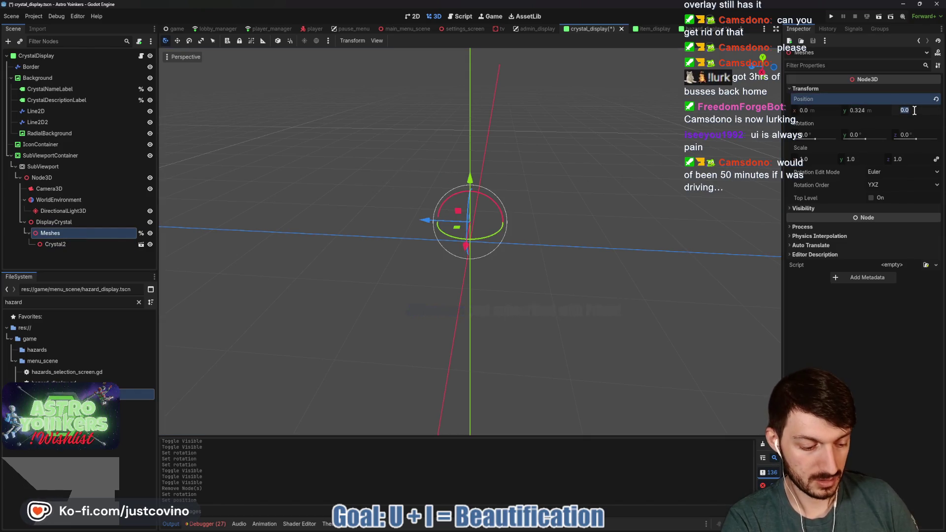
{"action": "type", "text": "0.63"}
{"action": "key", "text": "Return"}
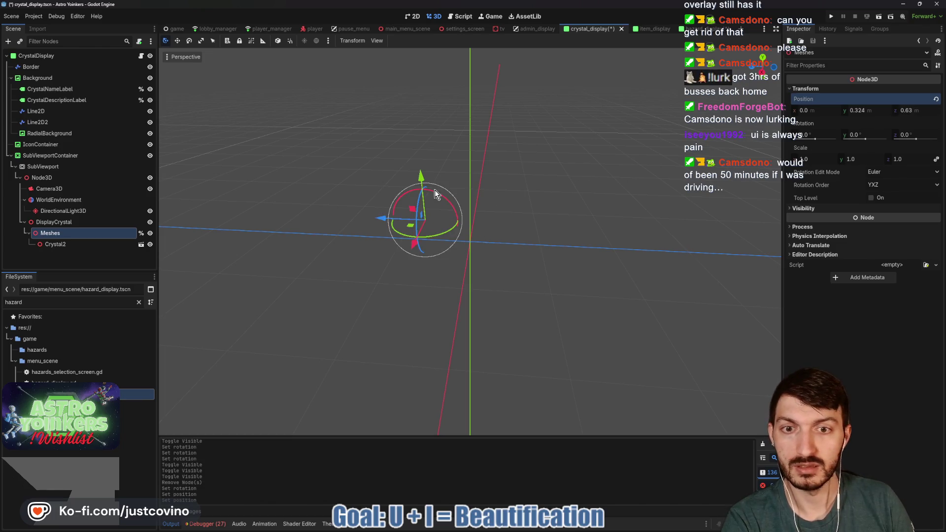
Zero Crystal2's y and z position and save the crystal display scene
{"action": "left_click", "coordinate": [75, 245]}
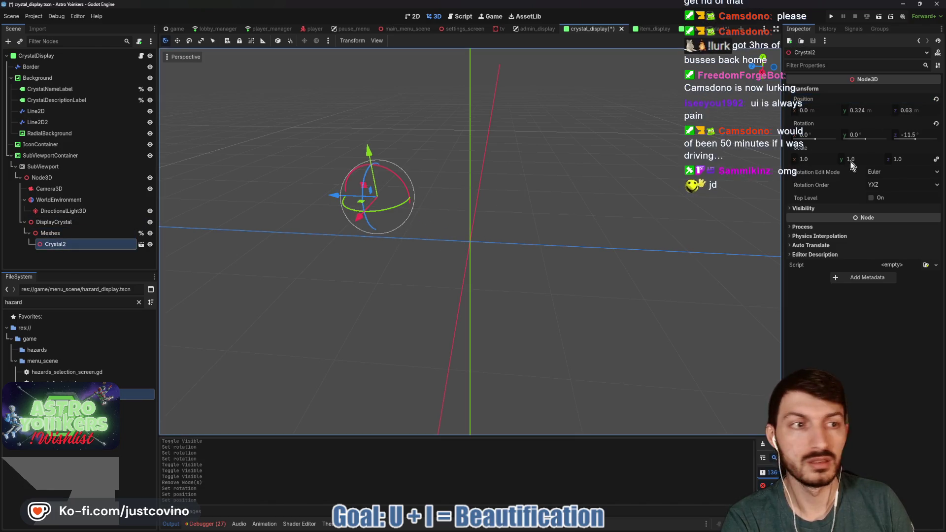
{"action": "left_click", "coordinate": [906, 111]}
{"action": "left_click", "coordinate": [861, 111]}
{"action": "type", "text": "0"}
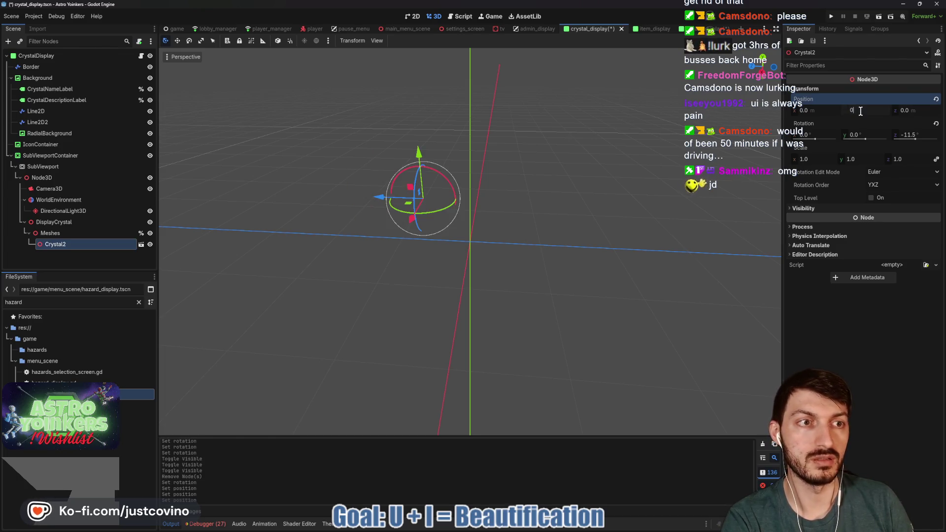
{"action": "key", "text": "Return"}
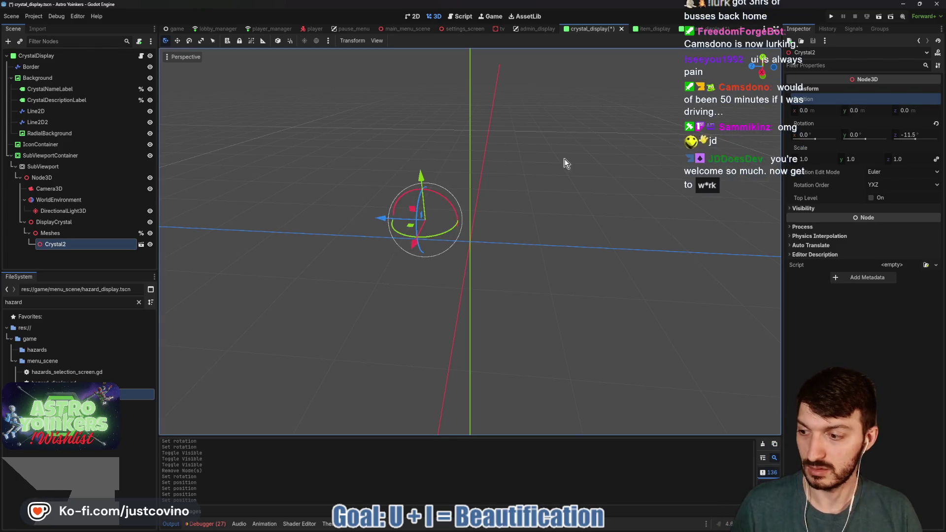
{"action": "key", "text": "ctrl+s"}
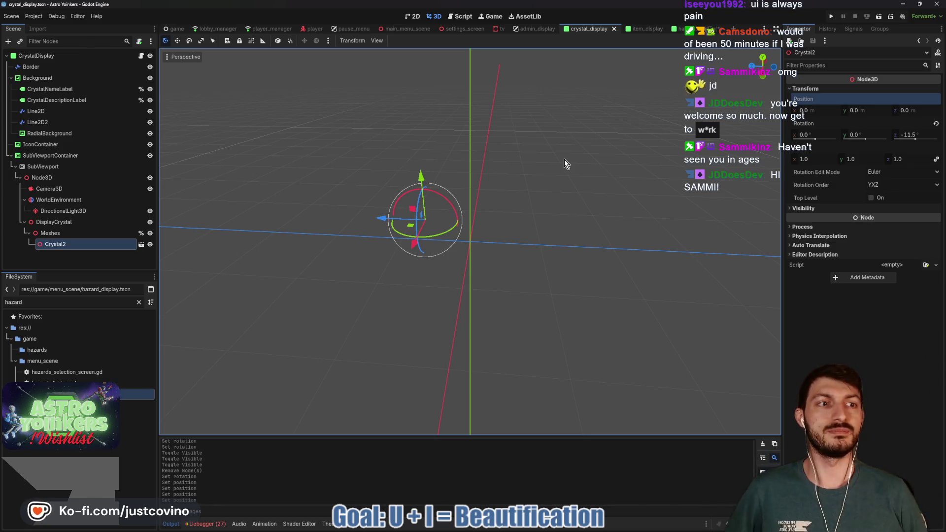
{"action": "left_click", "coordinate": [416, 18]}
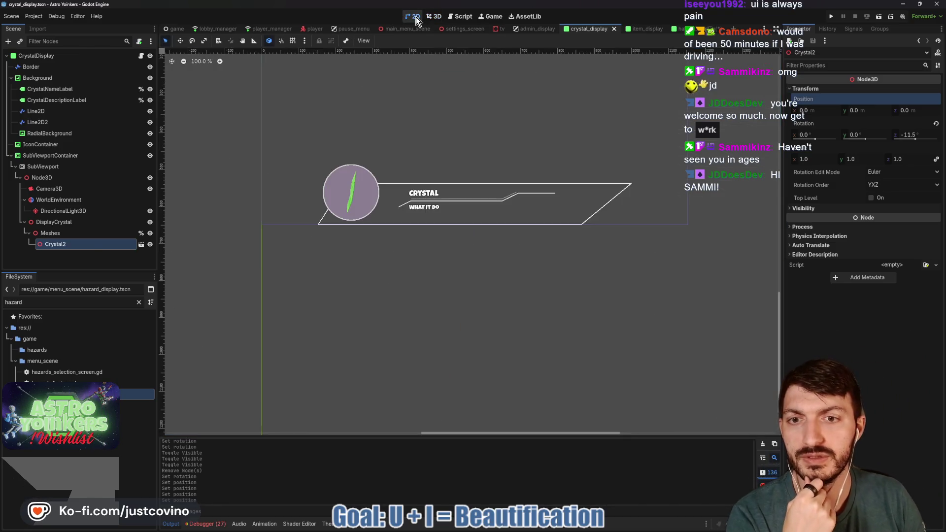
Undo the Meshes Y rotation tweak, hide Crystal2, and save crystal_display.tscn
{"action": "left_click", "coordinate": [69, 233]}
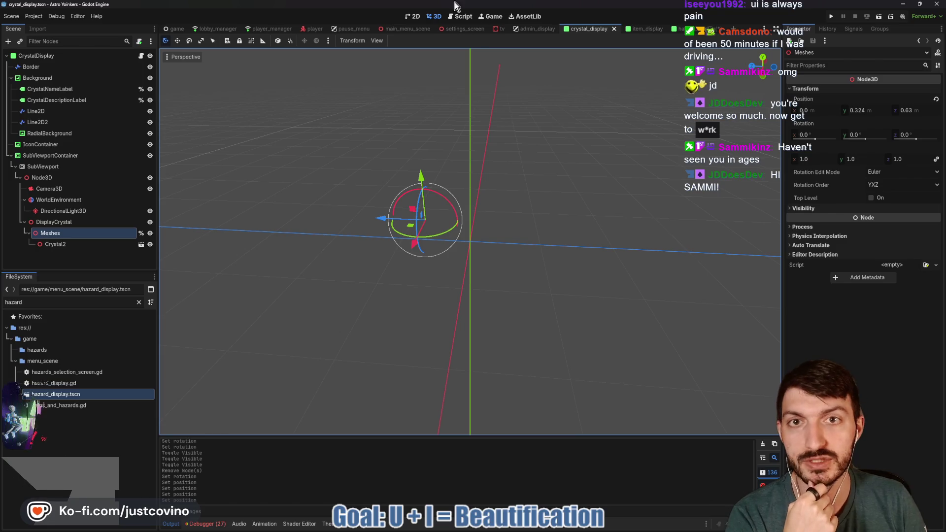
{"action": "key", "text": "ctrl+F1"}
{"action": "left_click_drag", "start_coordinate": [855, 134], "coordinate": [860, 134]}
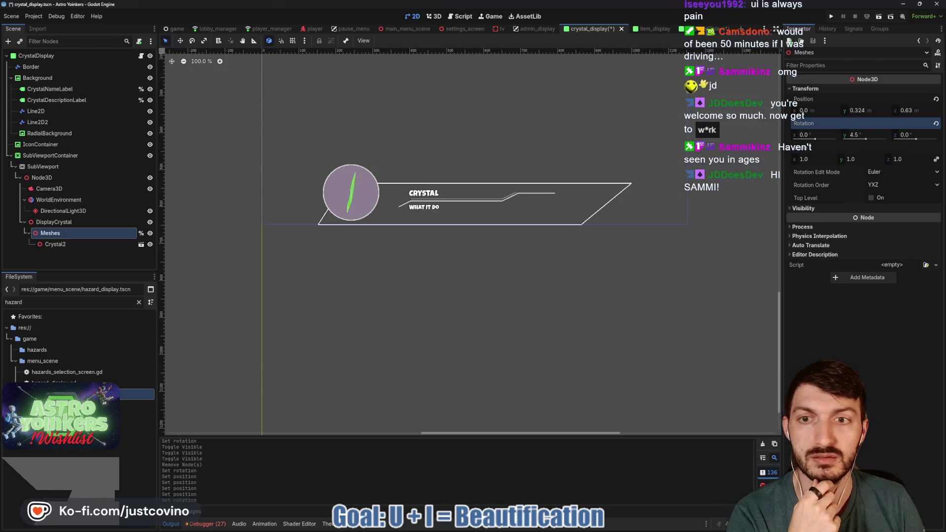
{"action": "key", "text": "ctrl+z"}
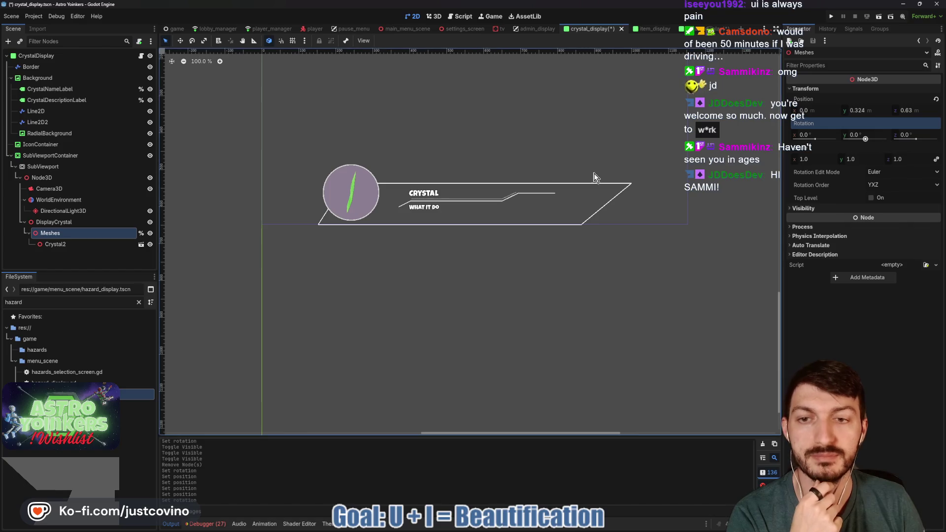
{"action": "left_click", "coordinate": [150, 244]}
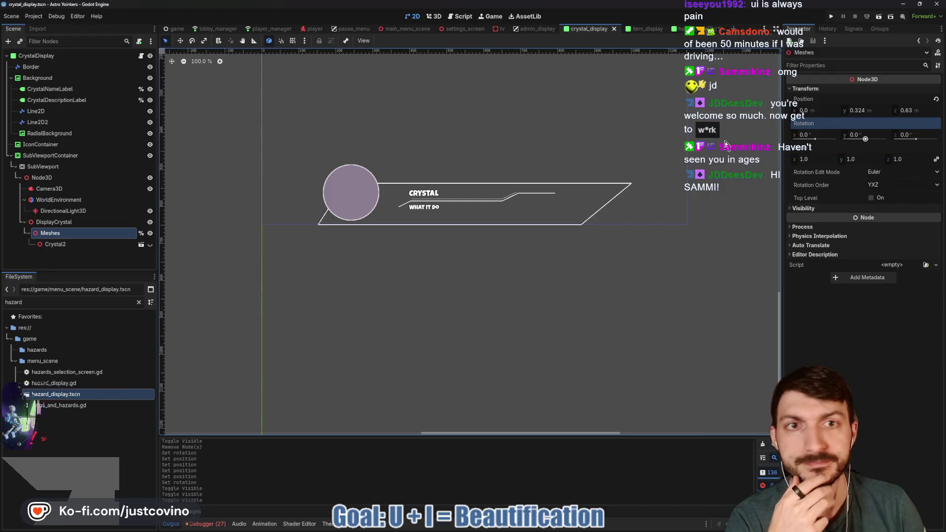
{"action": "key", "text": "ctrl+s"}
{"action": "left_click", "coordinate": [682, 28]}
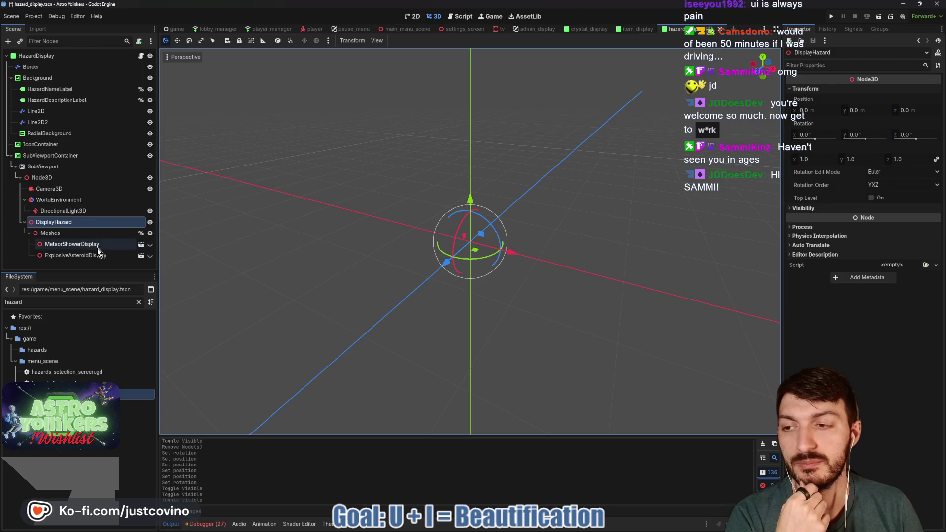
Inspect the MeteorShowerDisplay and ExplosiveAsteroidDisplay instances, then open meteor_shower_display.tscn for editing
{"action": "left_click", "coordinate": [78, 245]}
{"action": "left_click", "coordinate": [82, 252]}
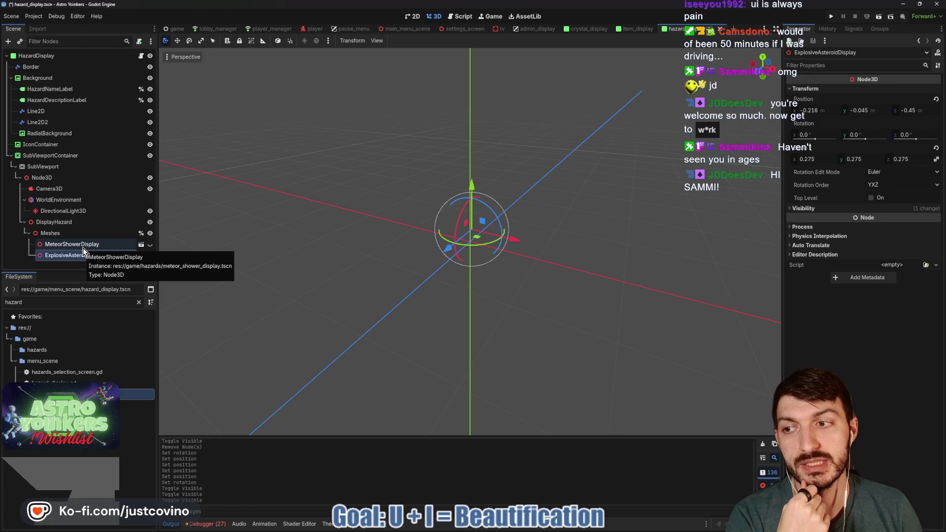
{"action": "left_click", "coordinate": [83, 245]}
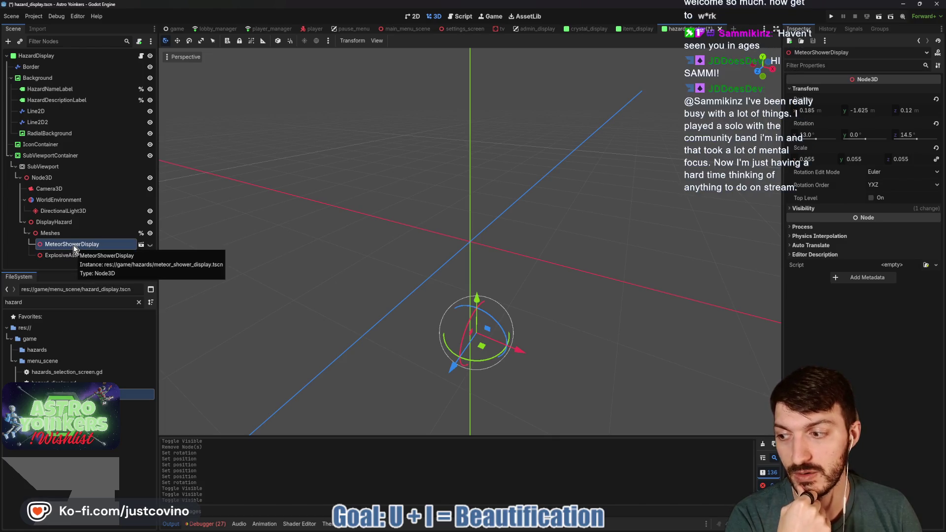
{"action": "left_click", "coordinate": [141, 245]}
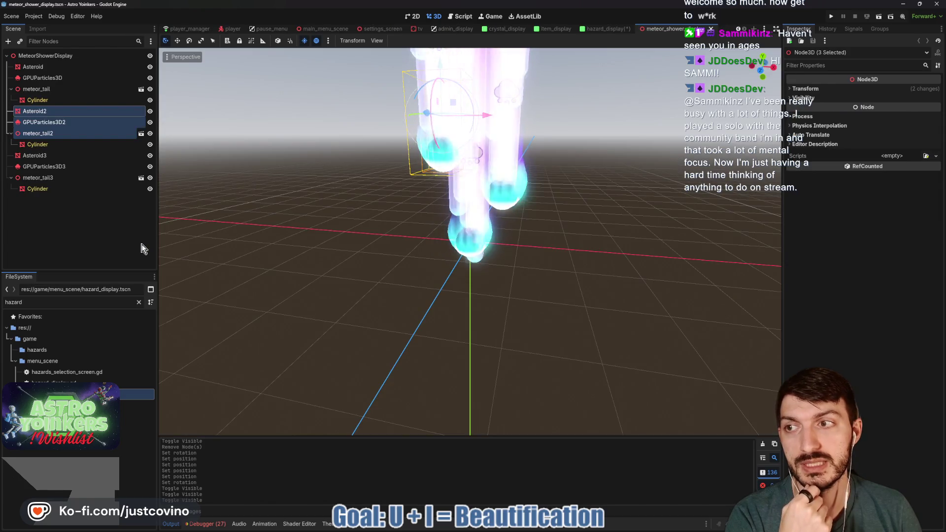
Collapse meteor_tail and meteor_tail2, then return to meteor_shower_display from the hazard display scene
{"action": "left_click", "coordinate": [68, 223]}
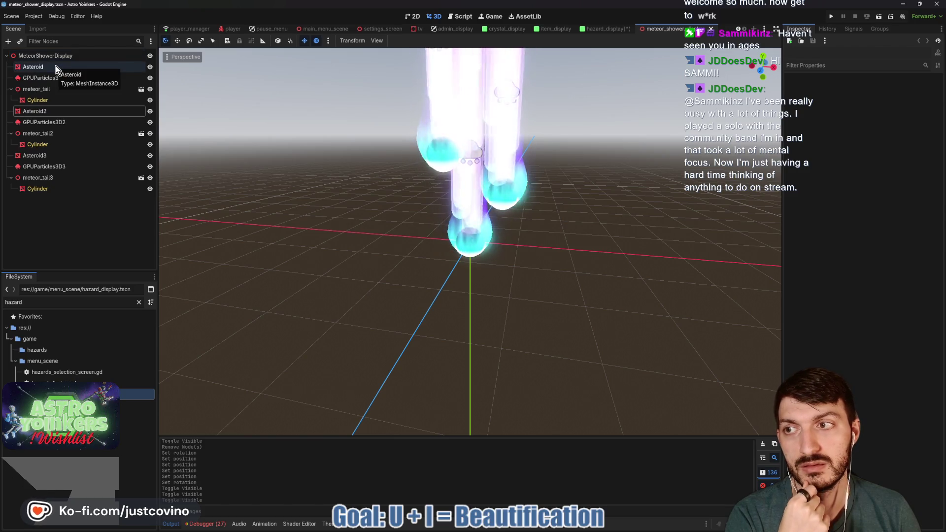
{"action": "left_click", "coordinate": [10, 89]}
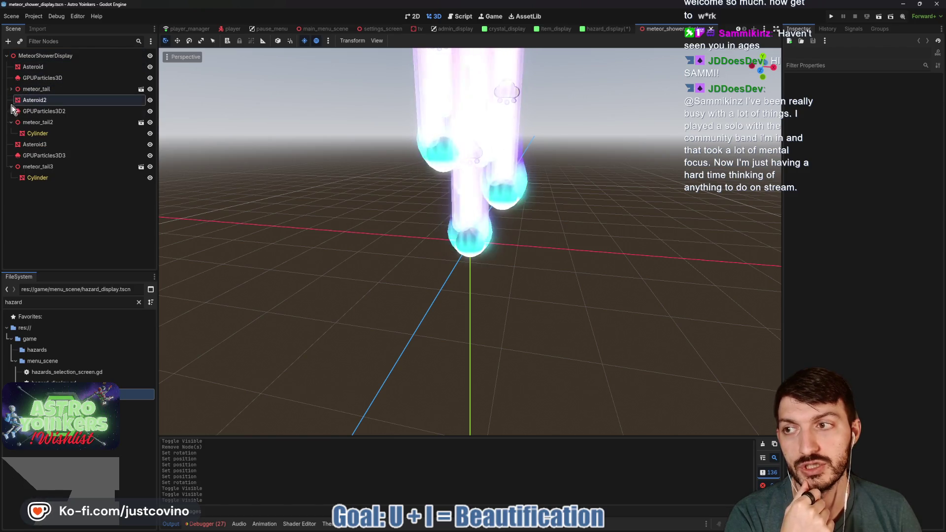
{"action": "left_click", "coordinate": [11, 122]}
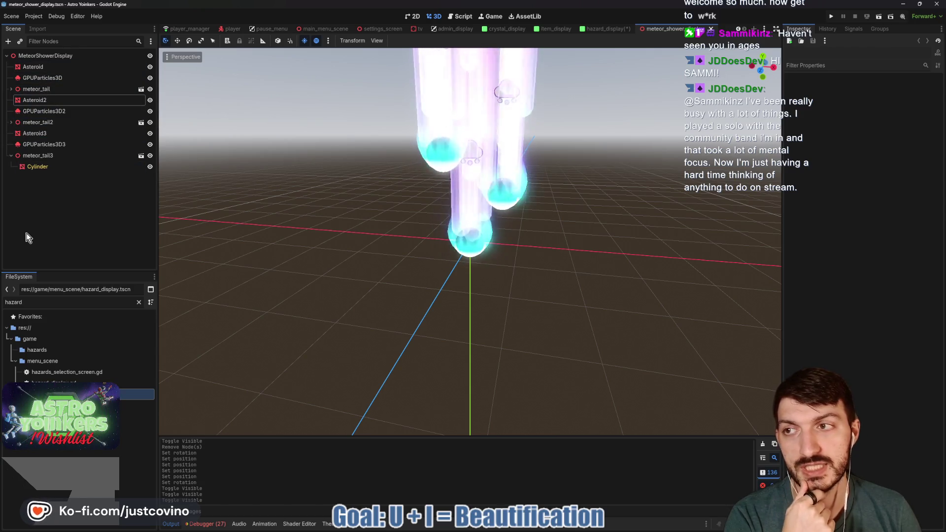
{"action": "left_click", "coordinate": [608, 28]}
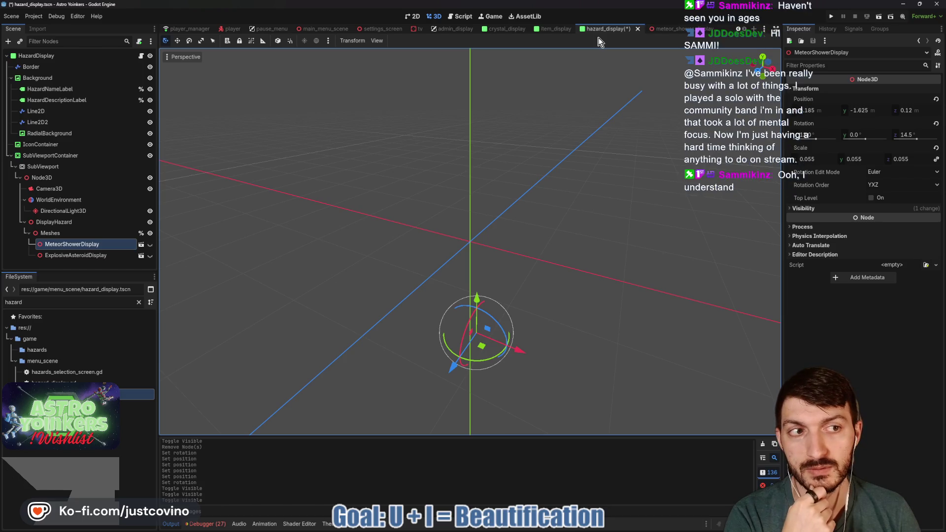
{"action": "left_click", "coordinate": [674, 29]}
{"action": "left_click", "coordinate": [30, 68]}
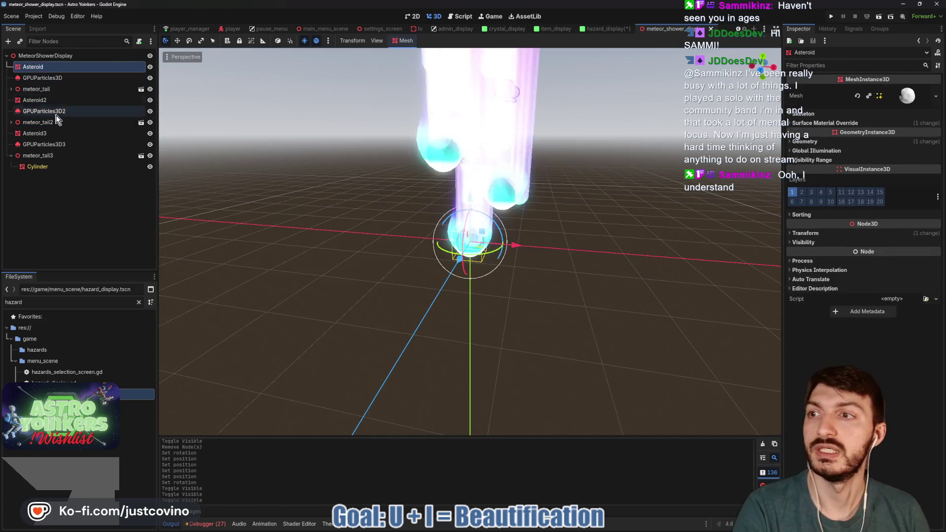
Set Position y to -1.62 for the ten nodes from Asteroid through Cylinder
{"action": "left_click", "coordinate": [55, 167], "text": "shift"}
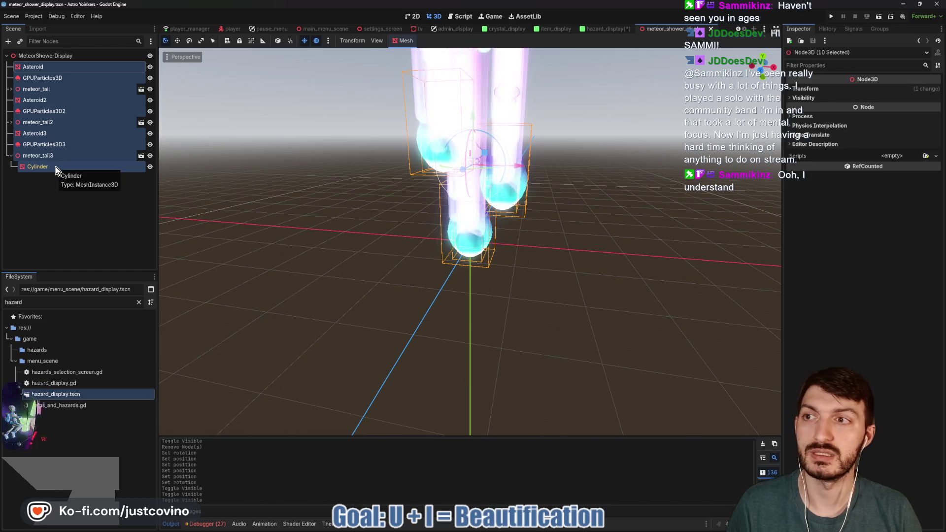
{"action": "left_click", "coordinate": [806, 89]}
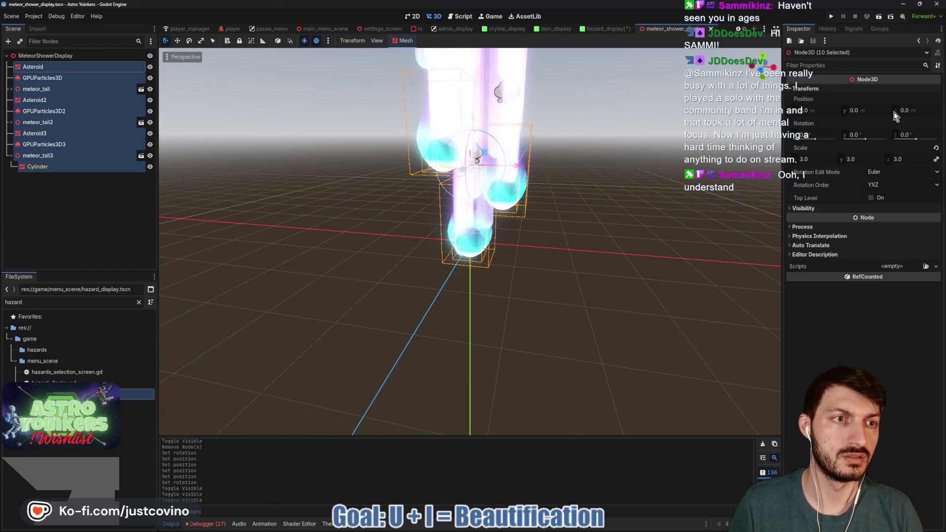
{"action": "left_click", "coordinate": [867, 110]}
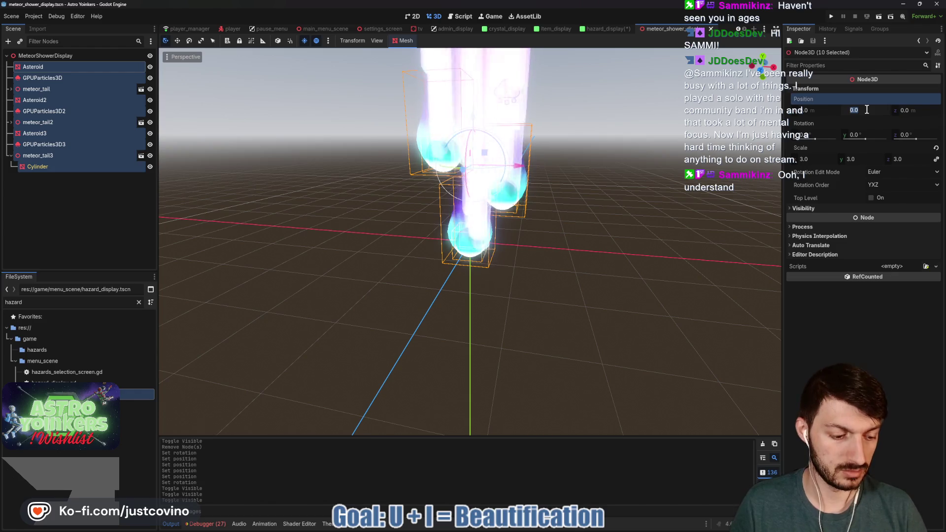
{"action": "type", "text": "-1.62"}
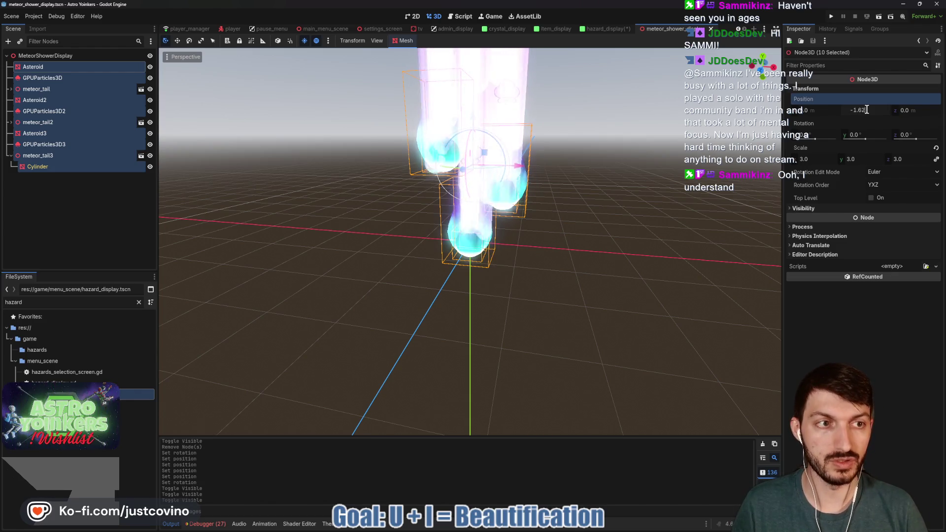
{"action": "key", "text": "Return"}
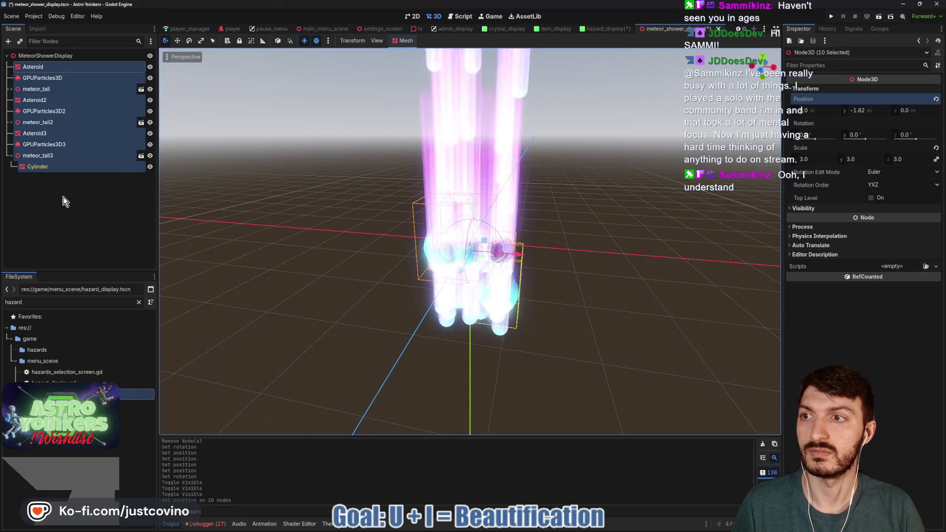
{"action": "left_click", "coordinate": [34, 91]}
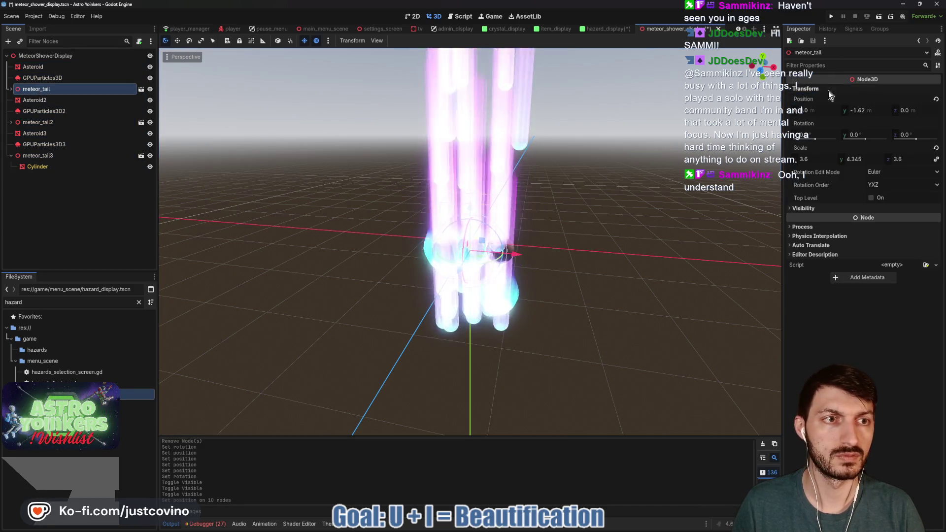
Select the asteroid and meteor tail nodes and try dragging them lower, then cancel the move
{"action": "mouse_move", "coordinate": [858, 111]}
{"action": "left_mouse_down"}
{"action": "mouse_move", "coordinate": [882, 111]}
{"action": "mouse_move", "coordinate": [843, 110]}
{"action": "mouse_move", "coordinate": [857, 111]}
{"action": "left_mouse_up"}
{"action": "mouse_move", "coordinate": [636, 116]}
{"action": "left_mouse_down"}
{"action": "mouse_move", "coordinate": [621, 114]}
{"action": "mouse_move", "coordinate": [588, 64]}
{"action": "mouse_move", "coordinate": [673, 119]}
{"action": "left_mouse_up"}
{"action": "key", "text": "ctrl+z"}
{"action": "key", "text": "ctrl+z"}
{"action": "key", "text": "ctrl+z"}
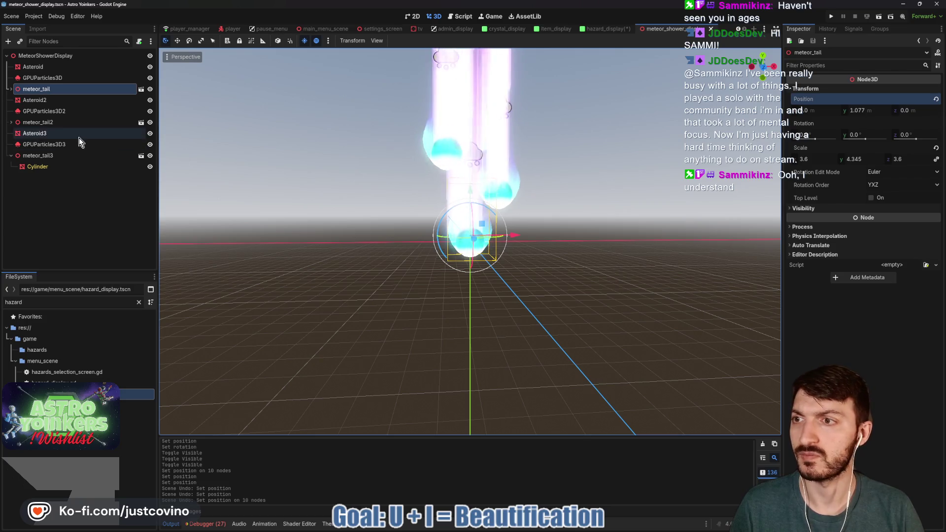
{"action": "left_click", "coordinate": [36, 100], "text": "ctrl"}
{"action": "left_click", "coordinate": [35, 67], "text": "ctrl"}
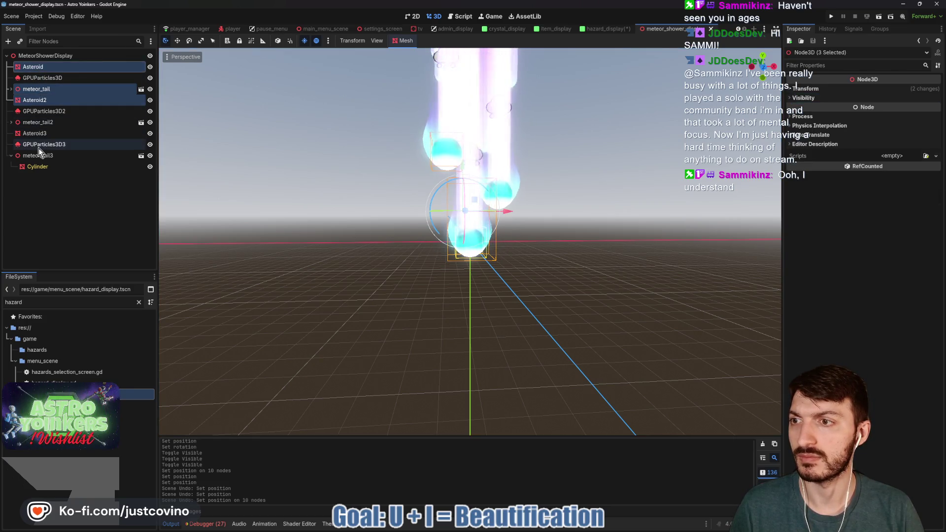
{"action": "left_click", "coordinate": [34, 134], "text": "ctrl"}
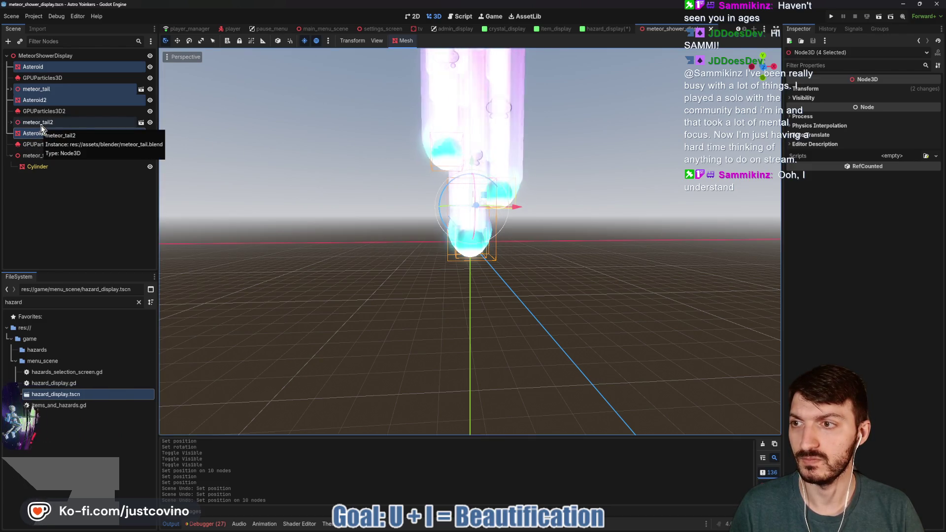
{"action": "left_click", "coordinate": [40, 125], "text": "ctrl"}
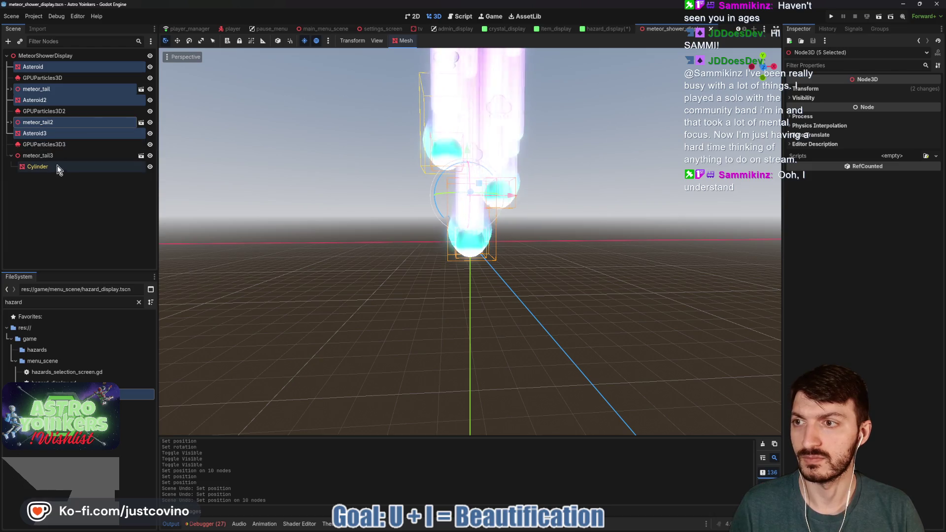
{"action": "left_click_drag", "start_coordinate": [469, 152], "coordinate": [468, 158]}
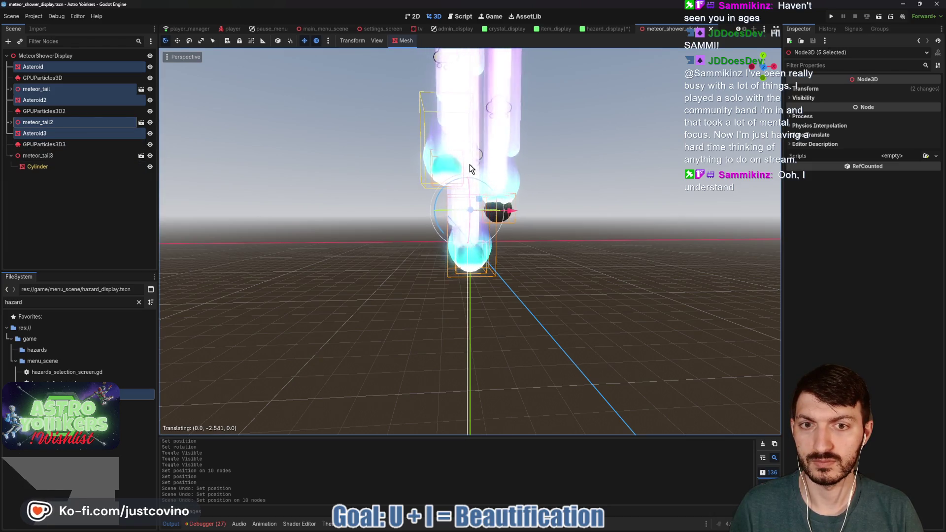
{"action": "left_click", "coordinate": [52, 156], "text": "ctrl"}
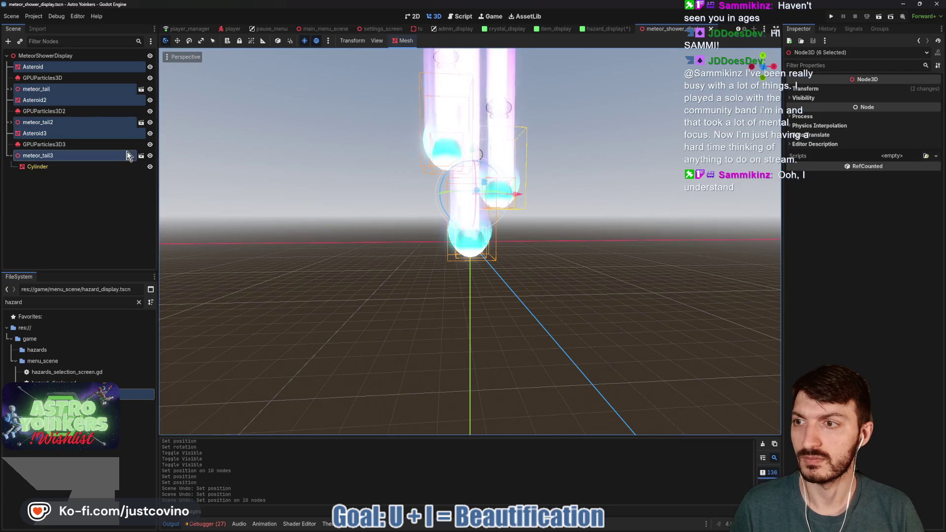
{"action": "left_click_drag", "start_coordinate": [472, 149], "coordinate": [478, 182]}
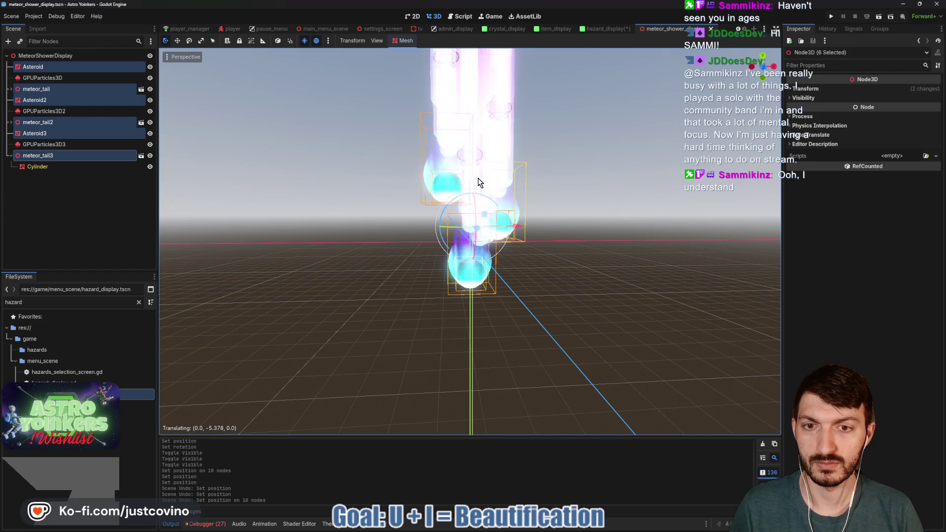
{"action": "left_click_drag", "start_coordinate": [478, 179], "coordinate": [479, 179]}
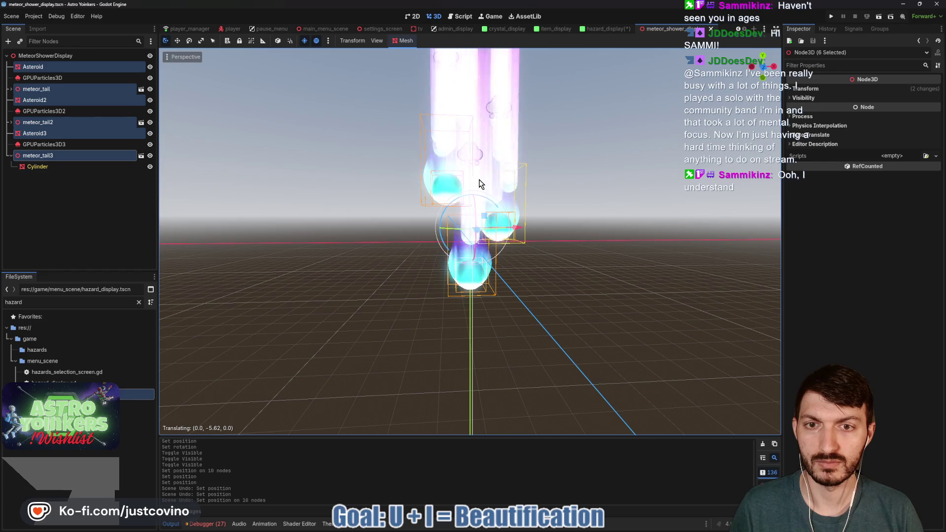
{"action": "key", "text": "Escape"}
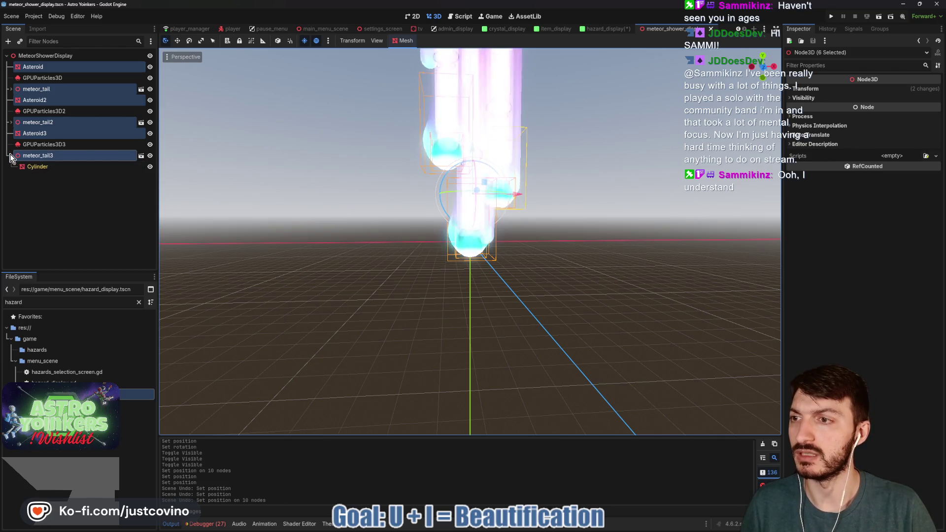
Add the three GPUParticles3D nodes, lower all nine to Y -1.673, and save
{"action": "left_click", "coordinate": [53, 145], "text": "ctrl"}
{"action": "left_click", "coordinate": [53, 111], "text": "ctrl"}
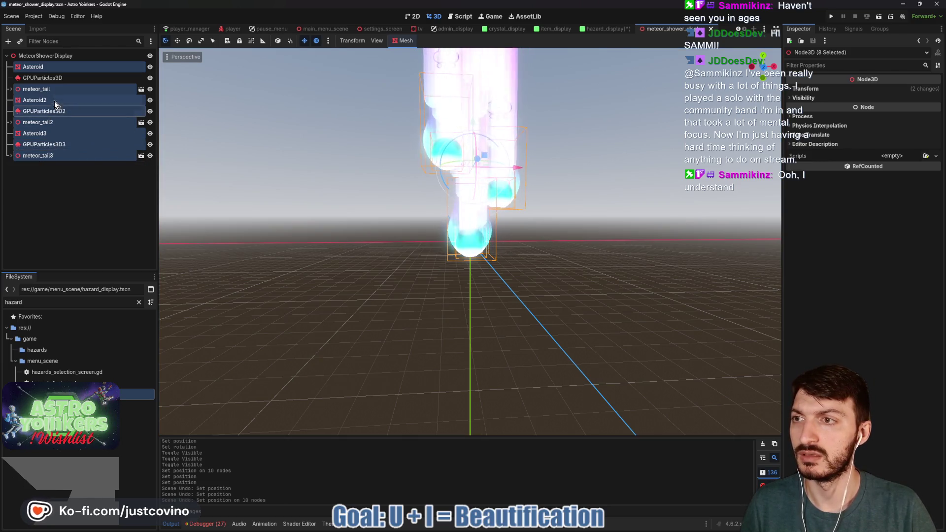
{"action": "left_click", "coordinate": [59, 79], "text": "ctrl"}
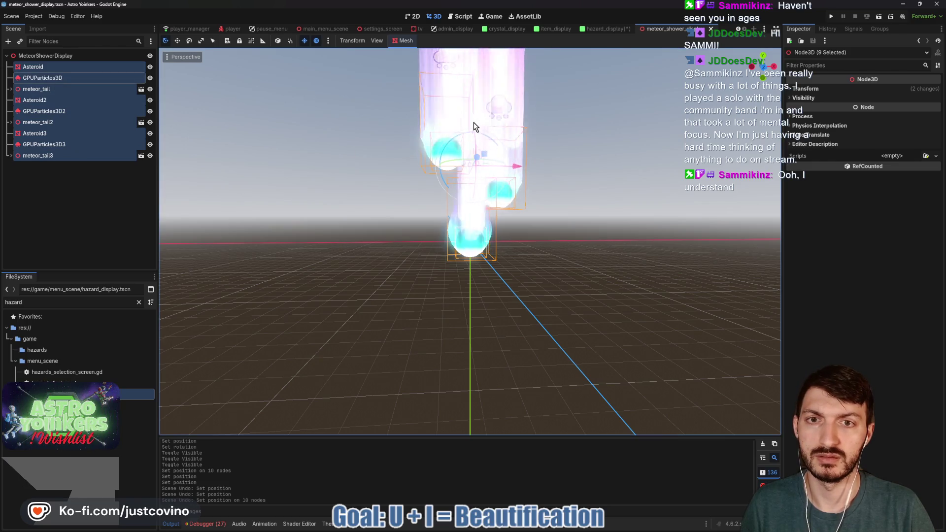
{"action": "left_click_drag", "start_coordinate": [475, 126], "coordinate": [473, 158]}
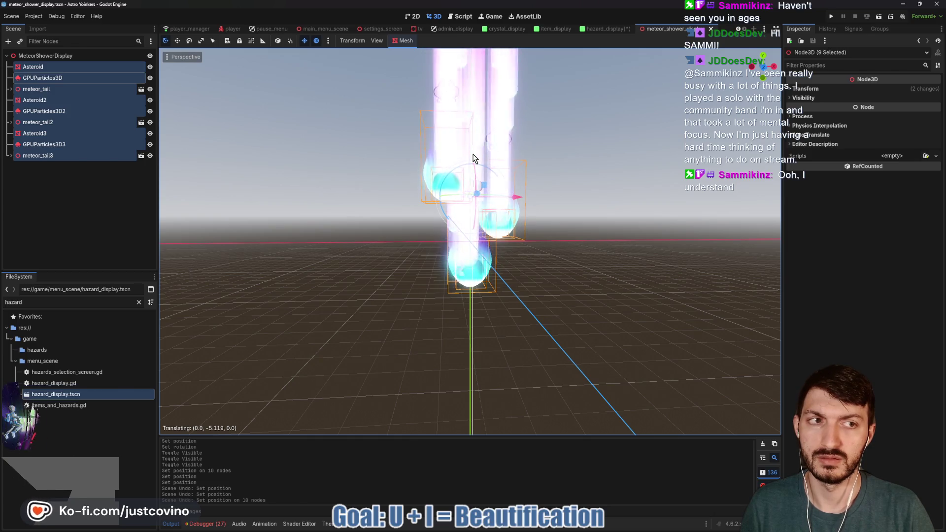
{"action": "right_click", "coordinate": [473, 158]}
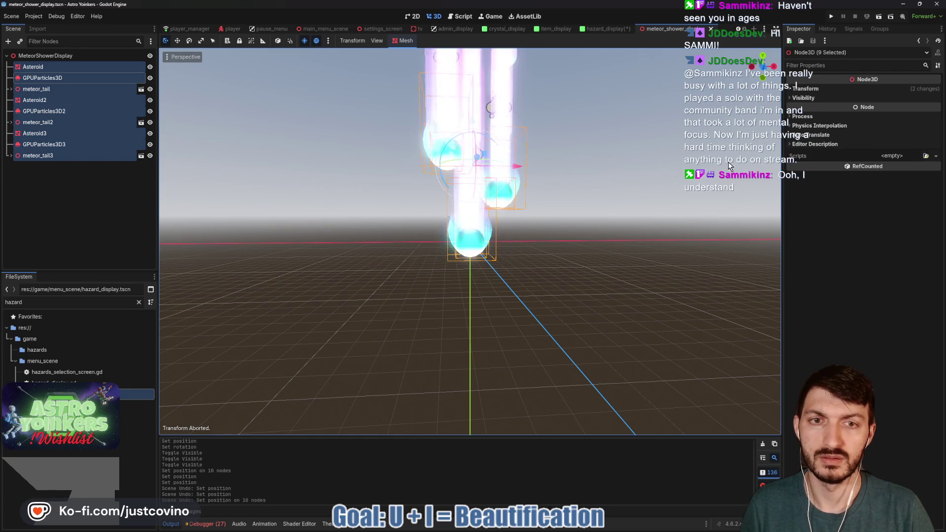
{"action": "left_click", "coordinate": [808, 89]}
{"action": "left_click_drag", "start_coordinate": [468, 114], "coordinate": [473, 142]}
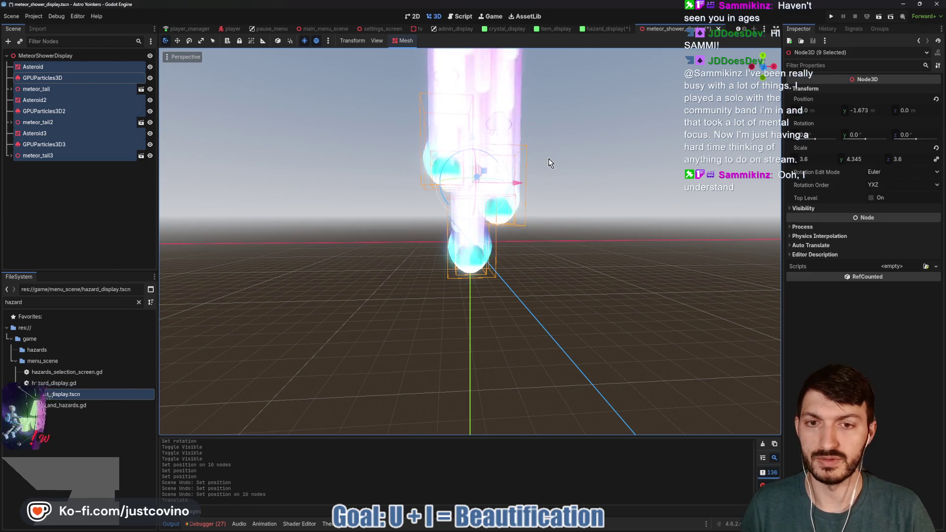
{"action": "key", "text": "ctrl+s"}
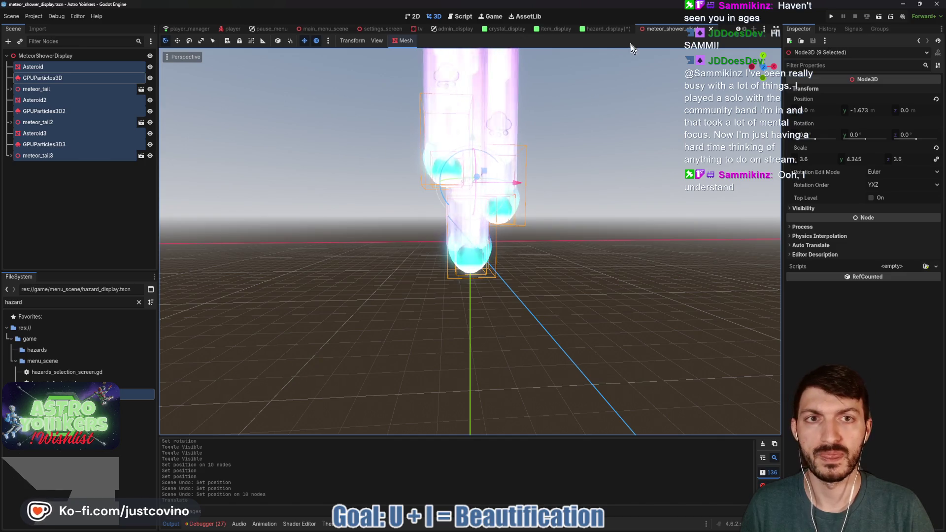
Zero MeteorShowerDisplay's Y and Z position in hazard_display, then shift the meteors 0.122 along Z and save
{"action": "left_click", "coordinate": [611, 30]}
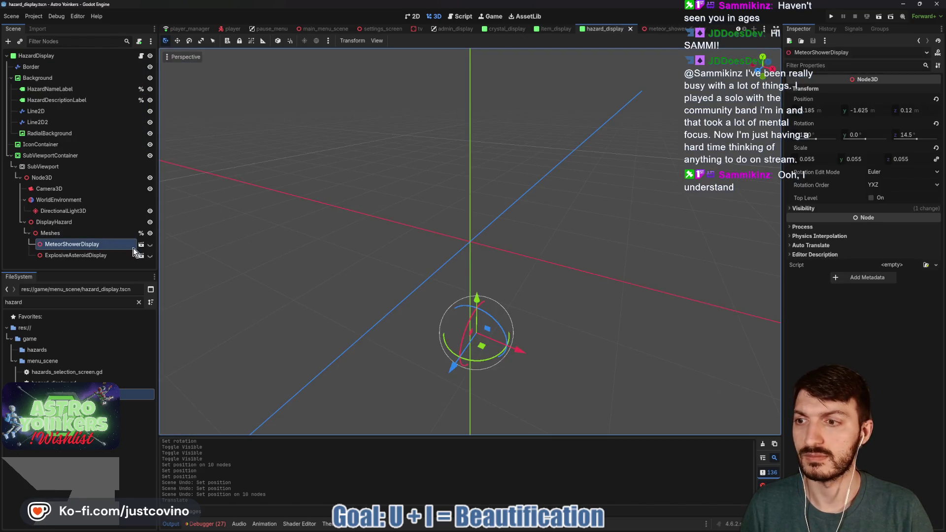
{"action": "left_click", "coordinate": [865, 111]}
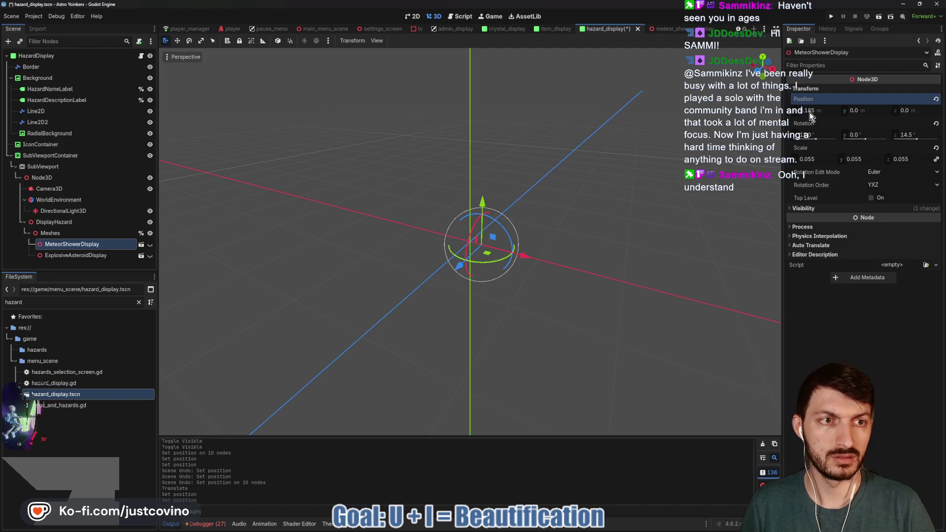
{"action": "left_click", "coordinate": [674, 29]}
{"action": "mouse_move", "coordinate": [619, 211]}
{"action": "left_mouse_down"}
{"action": "mouse_move", "coordinate": [566, 222]}
{"action": "mouse_move", "coordinate": [473, 217]}
{"action": "left_mouse_up"}
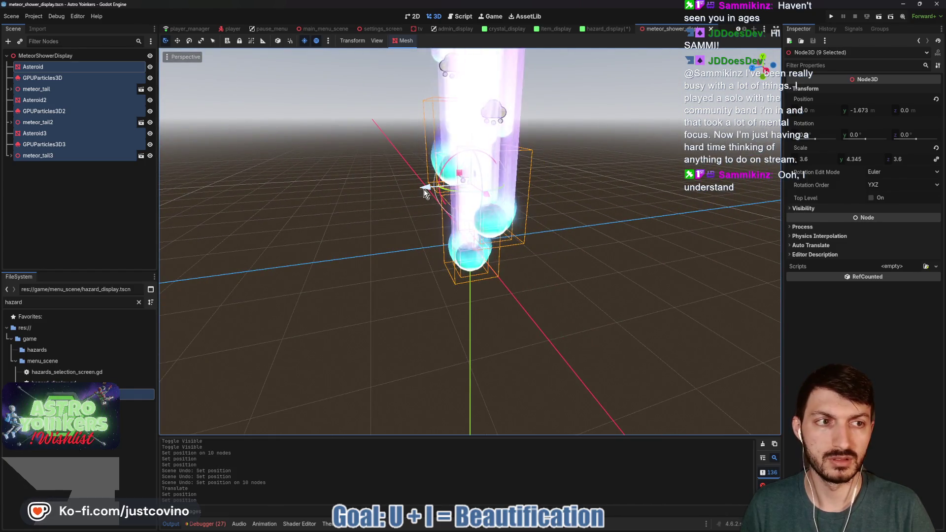
{"action": "left_click_drag", "start_coordinate": [424, 190], "coordinate": [418, 196]}
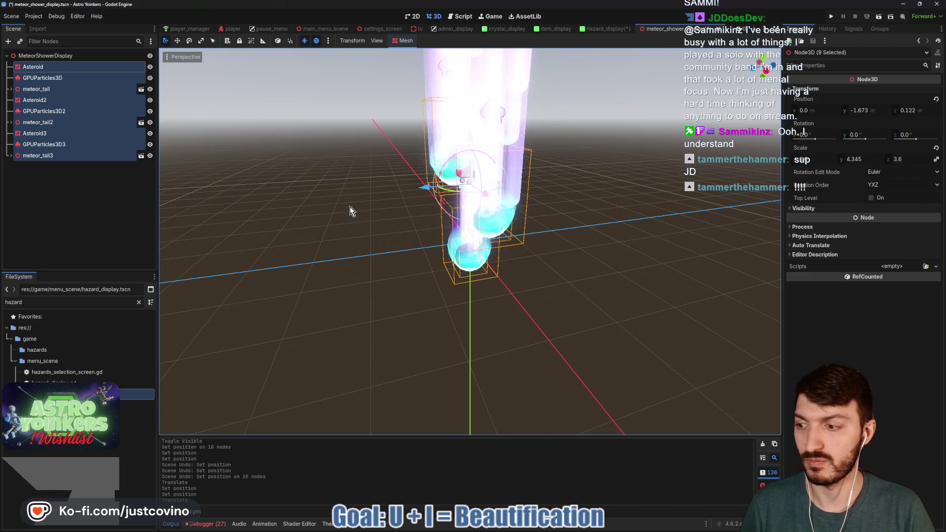
{"action": "key", "text": "ctrl+s"}
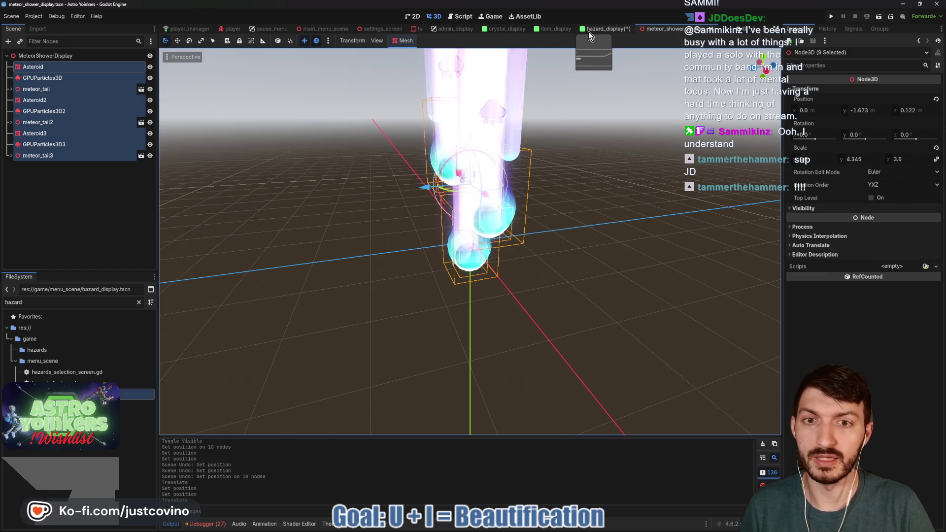
{"action": "left_click", "coordinate": [603, 27]}
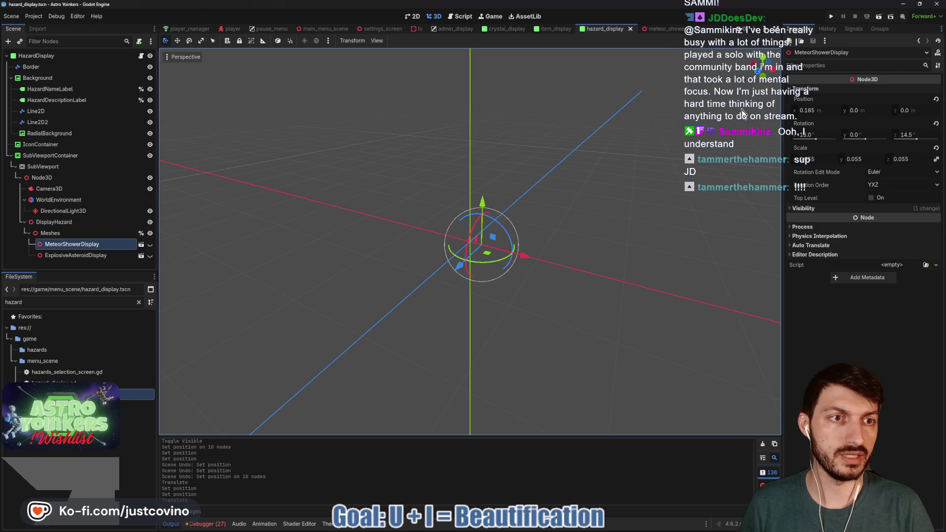
{"action": "left_click", "coordinate": [668, 28]}
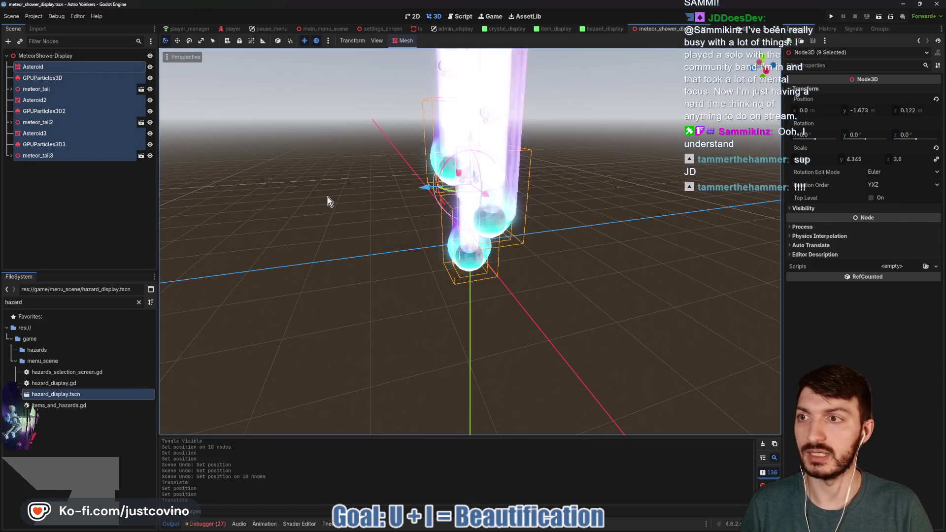
Move the nine meteors to 0.167 along X and save the meteor shower scene
{"action": "mouse_move", "coordinate": [328, 197]}
{"action": "left_mouse_down"}
{"action": "mouse_move", "coordinate": [431, 211]}
{"action": "mouse_move", "coordinate": [527, 184]}
{"action": "left_mouse_up"}
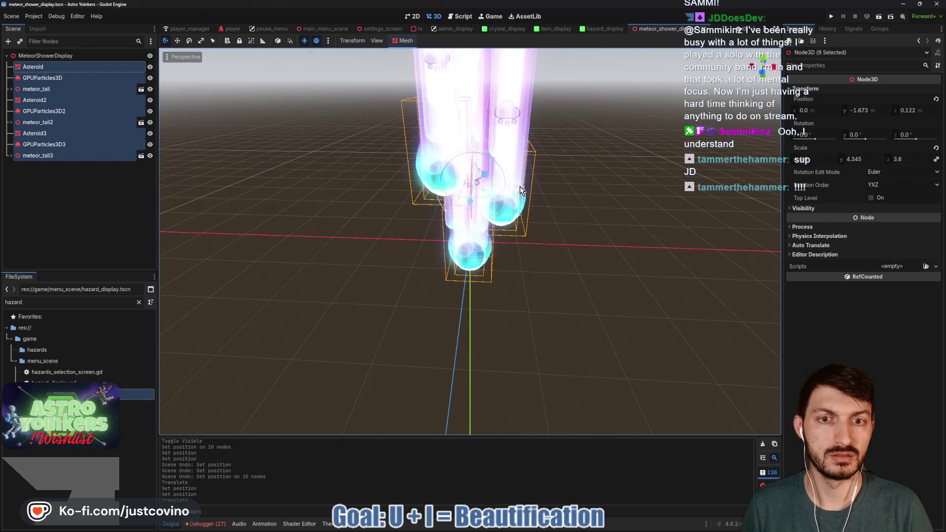
{"action": "key", "text": "g"}
{"action": "key", "text": "x"}
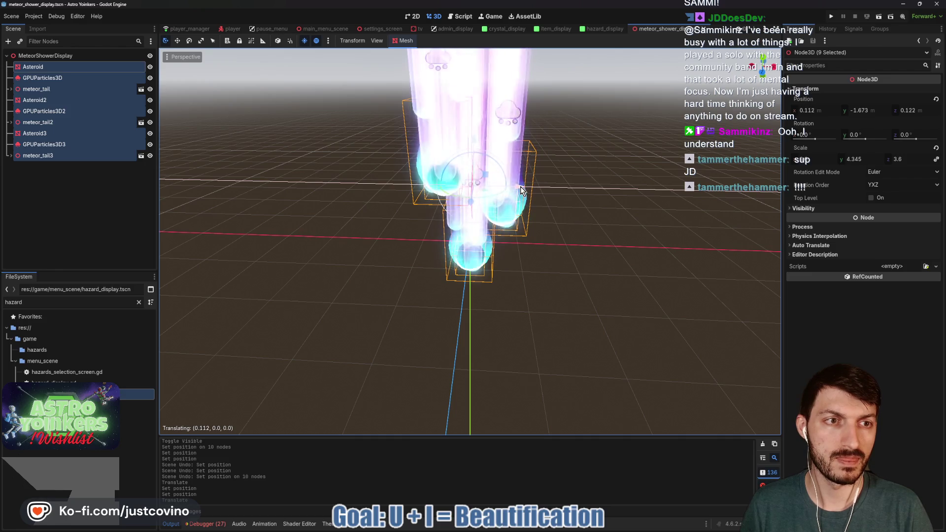
{"action": "left_click", "coordinate": [575, 211]}
{"action": "key", "text": "ctrl+s"}
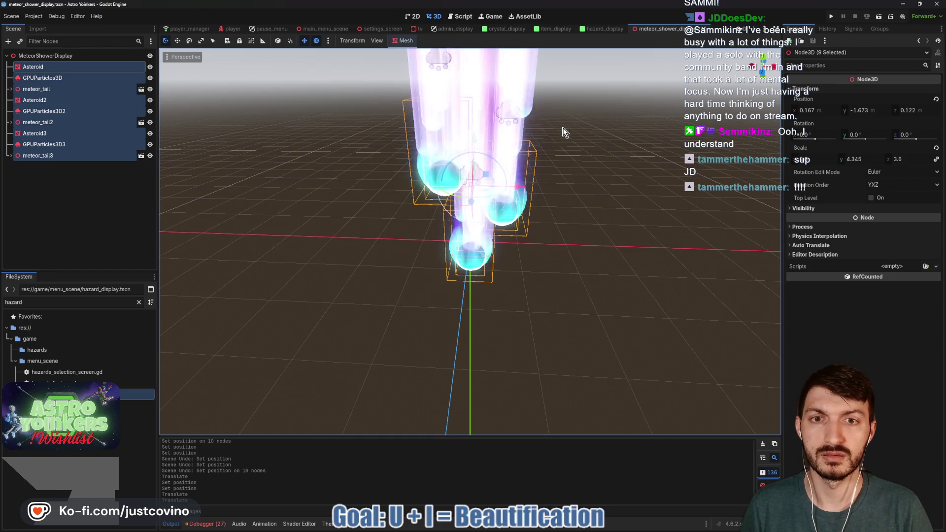
Try a 14.5° Z rotation on the meteors, then undo it
{"action": "left_click", "coordinate": [605, 29]}
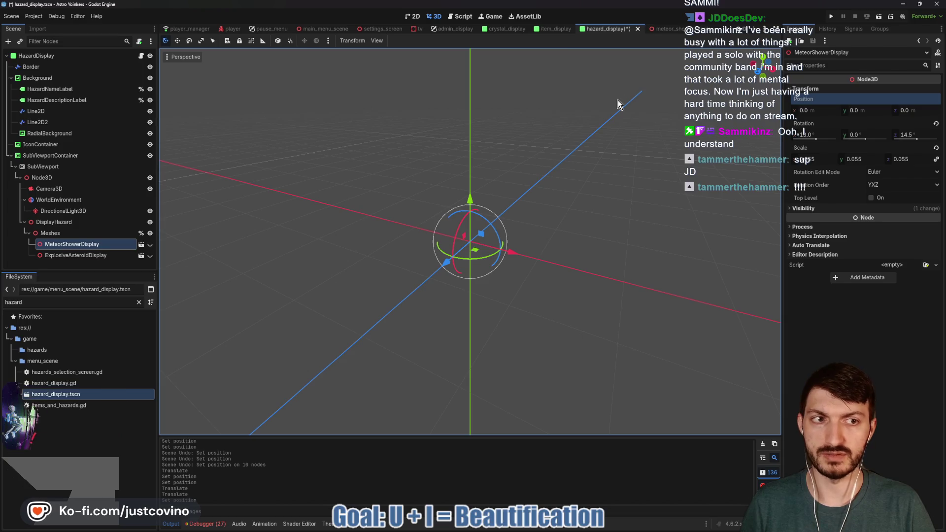
{"action": "left_click", "coordinate": [679, 31]}
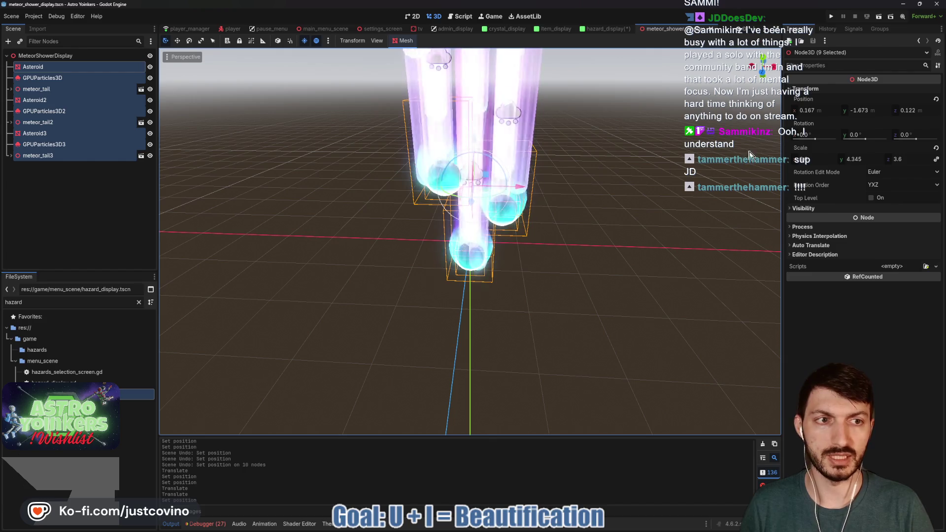
{"action": "left_click", "coordinate": [808, 134]}
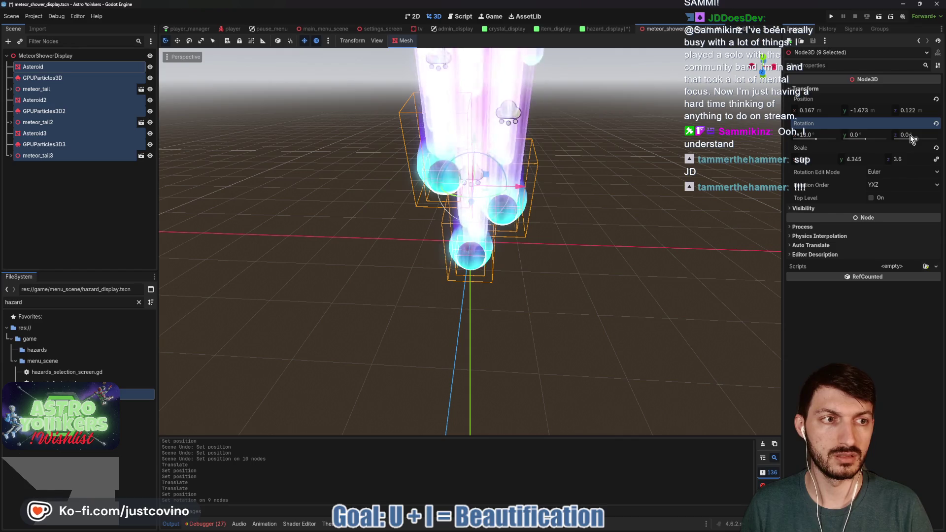
{"action": "left_click", "coordinate": [597, 31]}
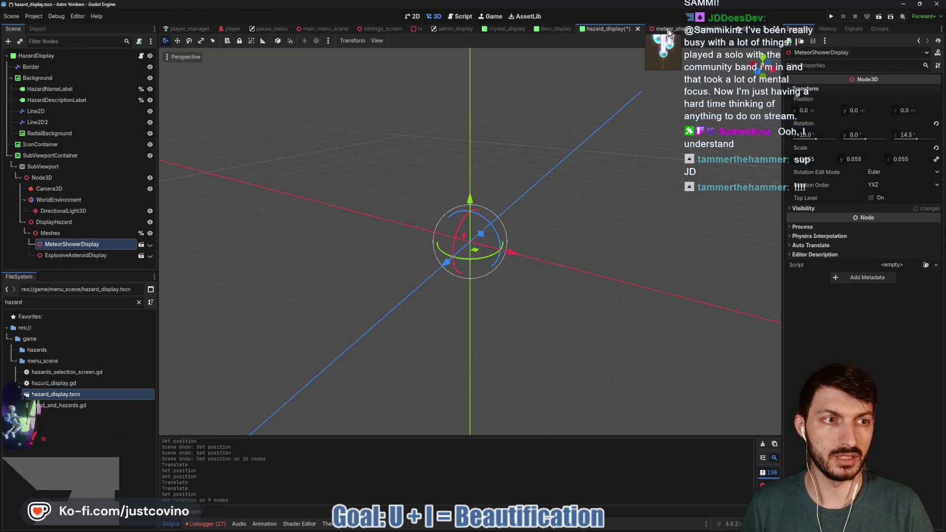
{"action": "left_click", "coordinate": [663, 29]}
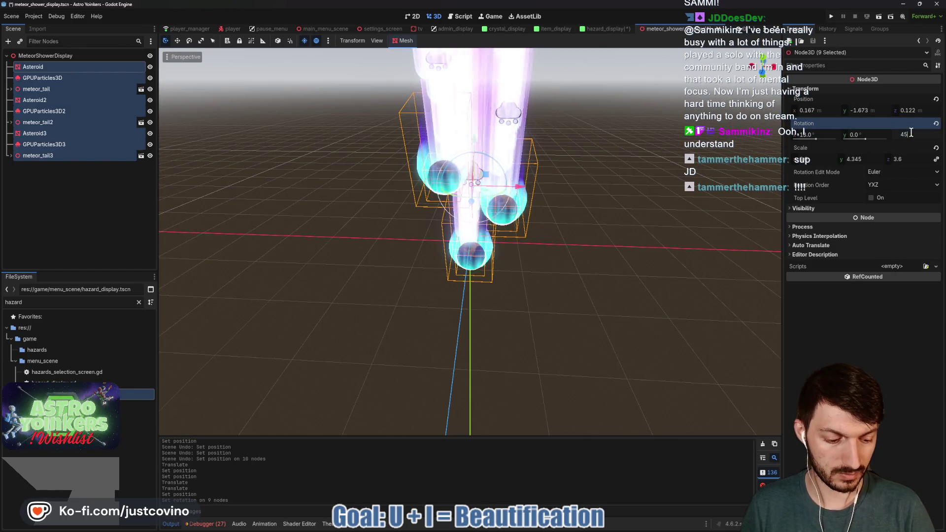
{"action": "type", "text": "14.5"}
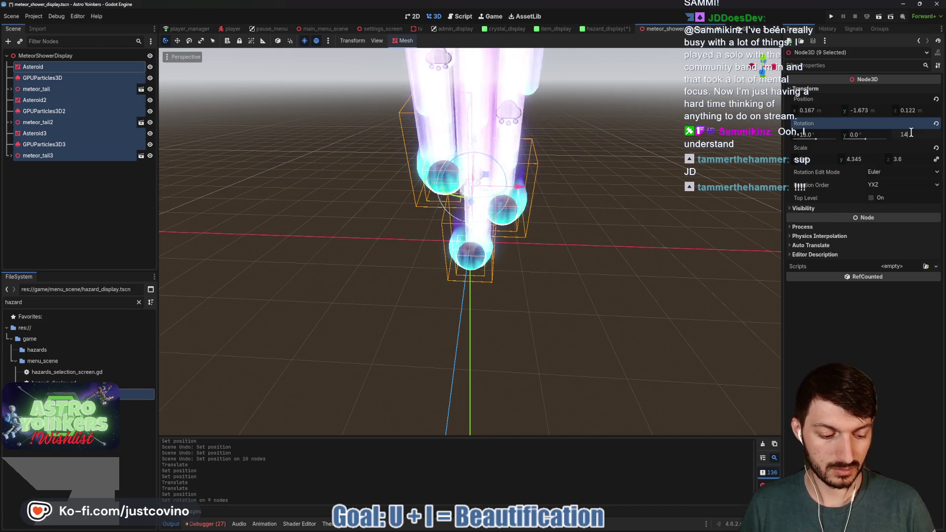
{"action": "key", "text": "Return"}
{"action": "key", "text": "ctrl+z"}
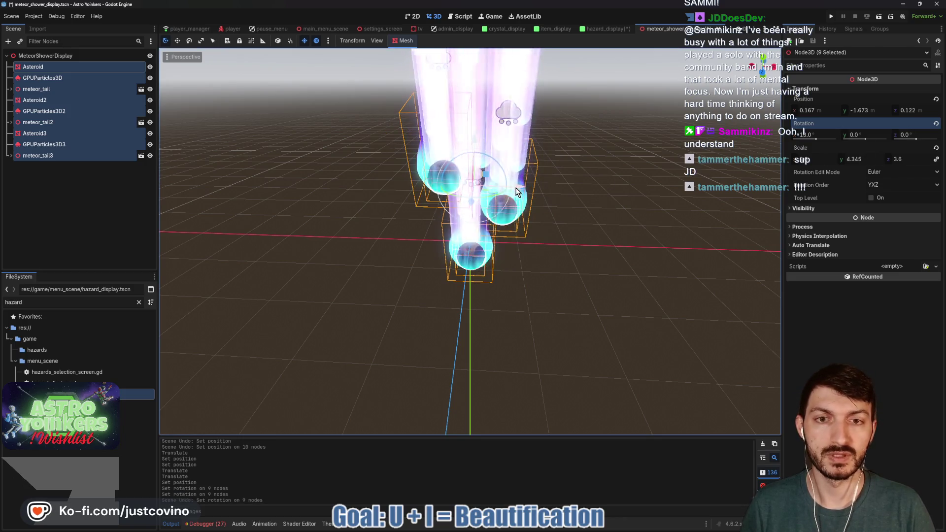
Tilt the nine meteors slightly to 0.7° around Y and save the scene
{"action": "left_click_drag", "start_coordinate": [501, 171], "coordinate": [494, 170]}
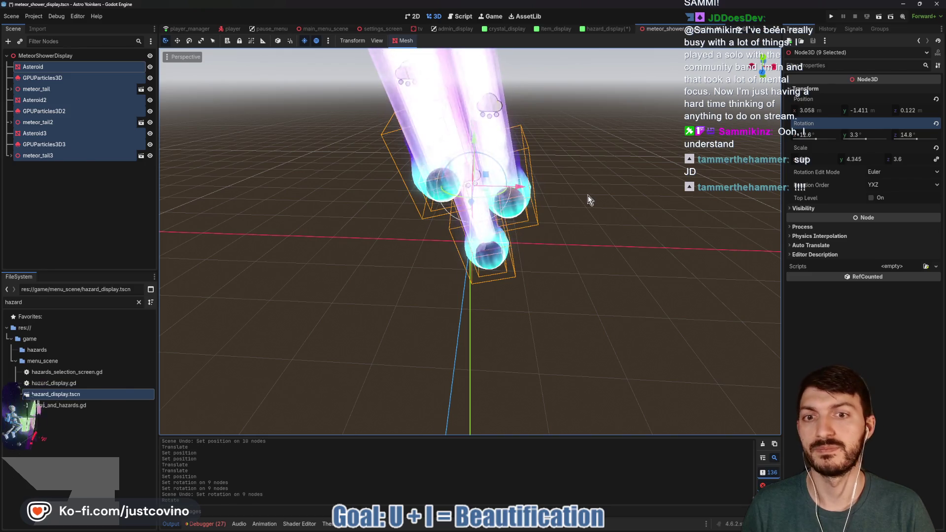
{"action": "key", "text": "ctrl+s"}
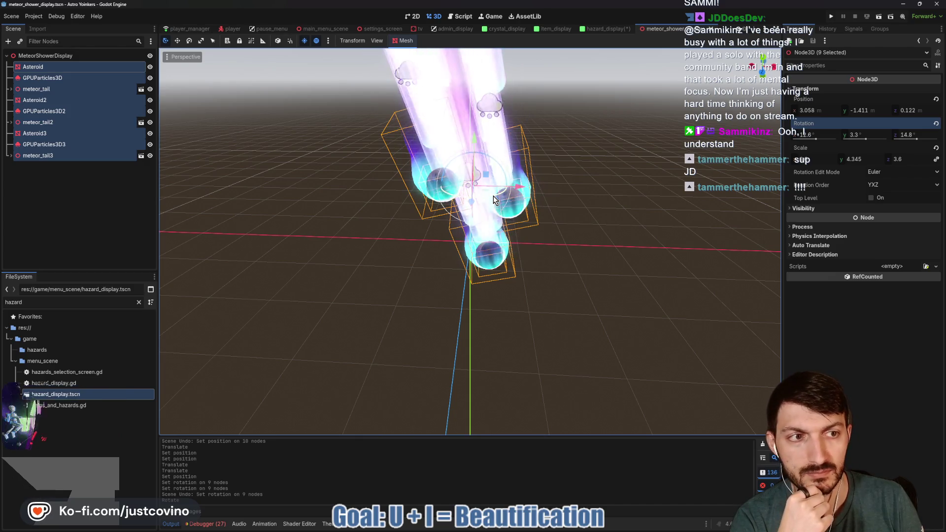
{"action": "left_click_drag", "start_coordinate": [493, 196], "coordinate": [490, 195]}
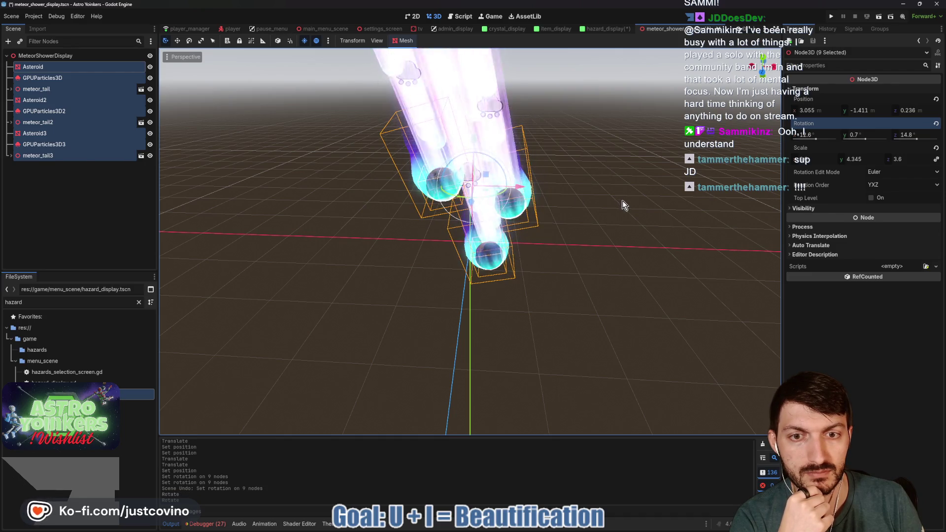
{"action": "mouse_move", "coordinate": [622, 200]}
{"action": "left_mouse_down"}
{"action": "mouse_move", "coordinate": [617, 165]}
{"action": "mouse_move", "coordinate": [622, 171]}
{"action": "left_mouse_up"}
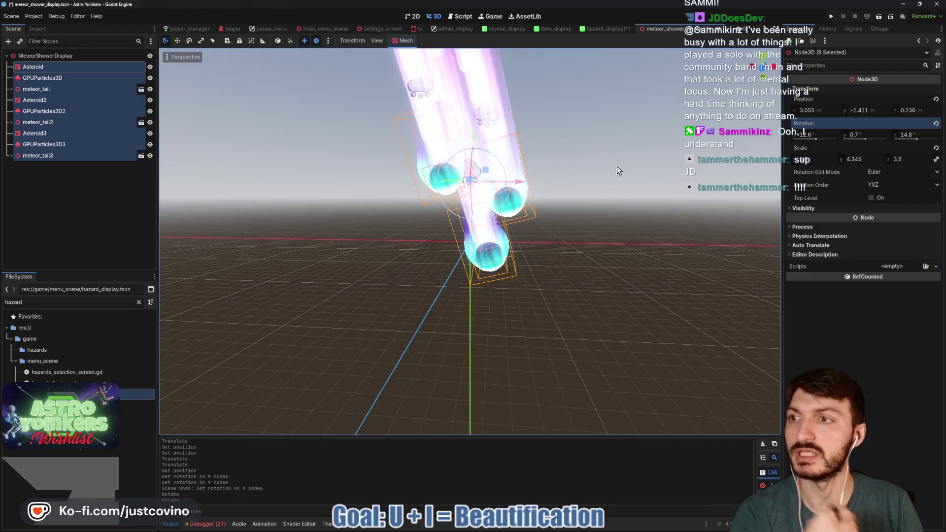
{"action": "key", "text": "ctrl+s"}
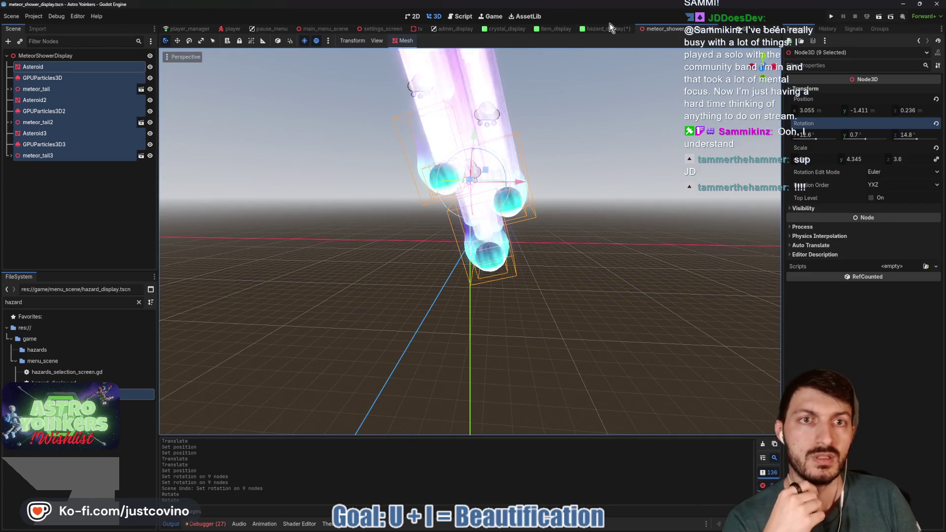
{"action": "left_click", "coordinate": [607, 29]}
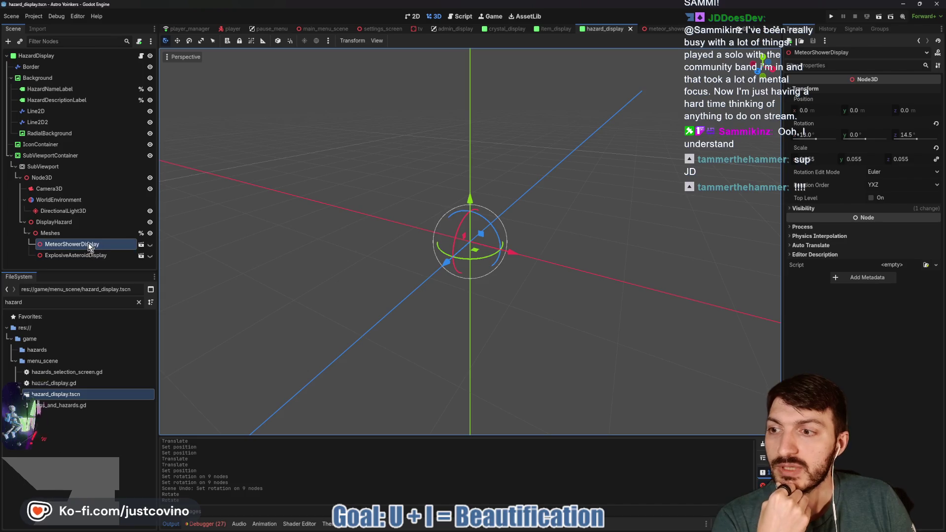
Make MeteorShowerDisplay visible in the hazard display and set its Z rotation to 0
{"action": "left_click", "coordinate": [148, 245]}
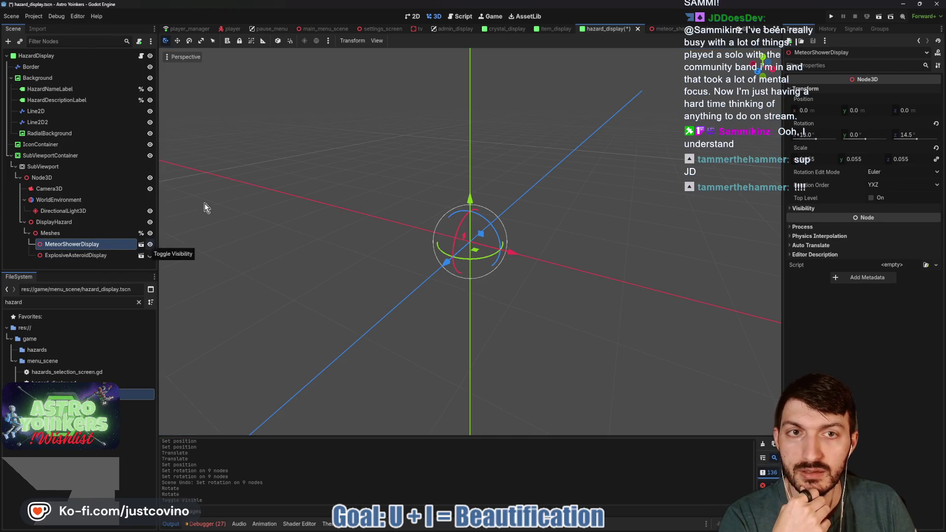
{"action": "left_click", "coordinate": [414, 17]}
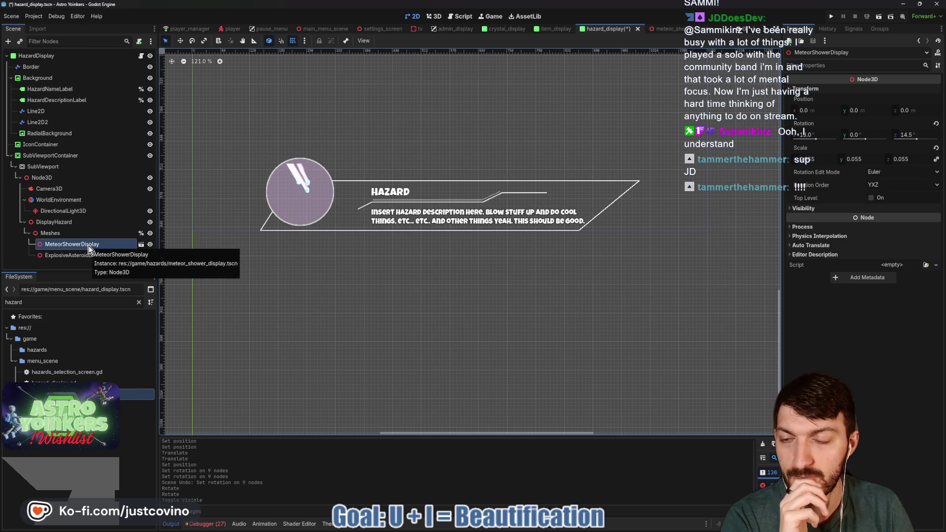
{"action": "left_click", "coordinate": [812, 133]}
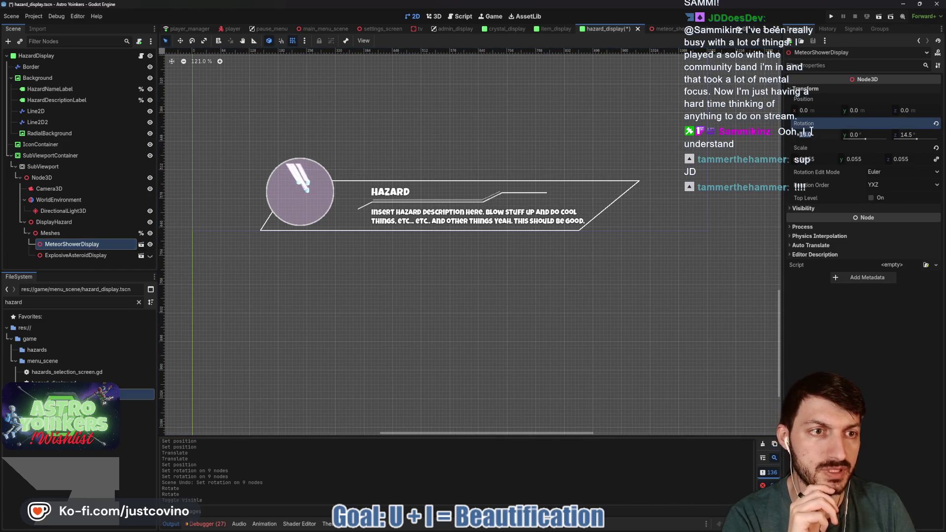
{"action": "key", "text": "Tab"}
{"action": "key", "text": "Tab"}
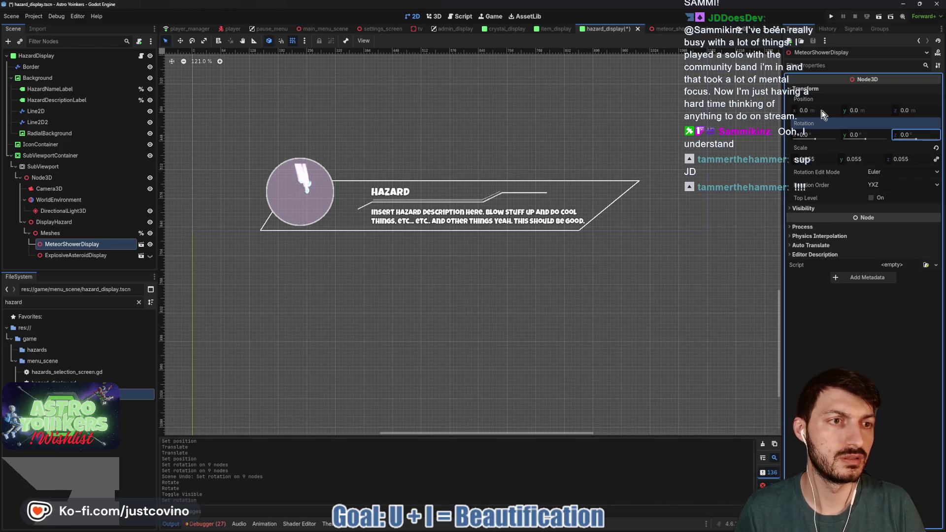
{"action": "left_click", "coordinate": [812, 159]}
{"action": "type", "text": "1"}
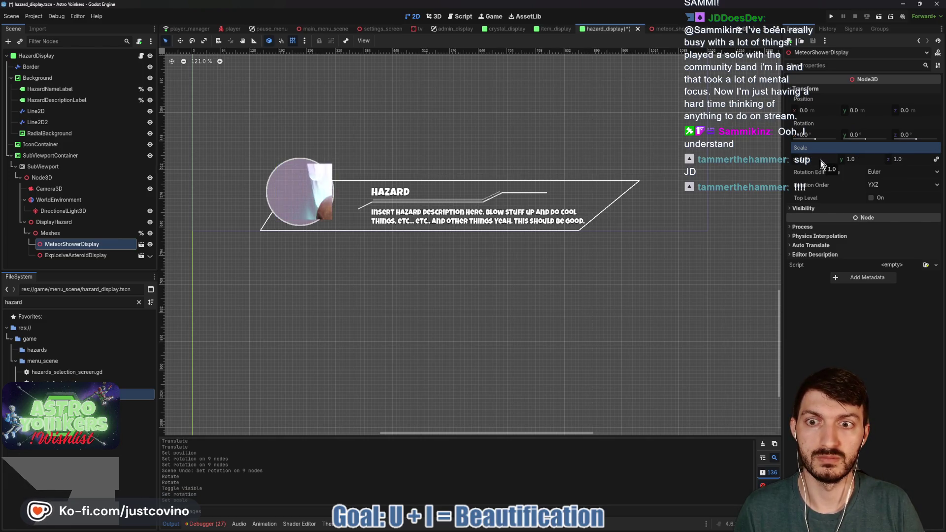
Shrink MeteorShowerDisplay's Scale to 0.1 so it fits the circle
{"action": "left_click_drag", "start_coordinate": [821, 161], "coordinate": [799, 160]}
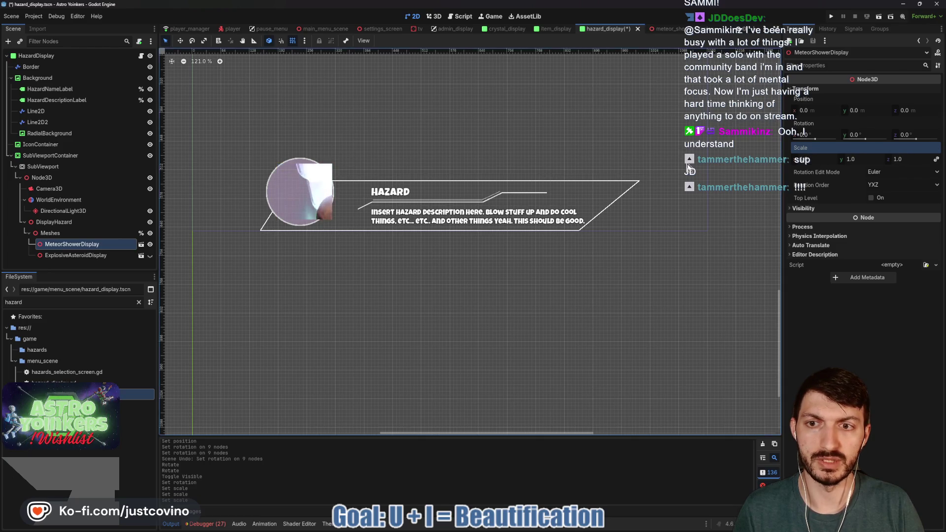
{"action": "left_click_drag", "start_coordinate": [821, 161], "coordinate": [808, 161]}
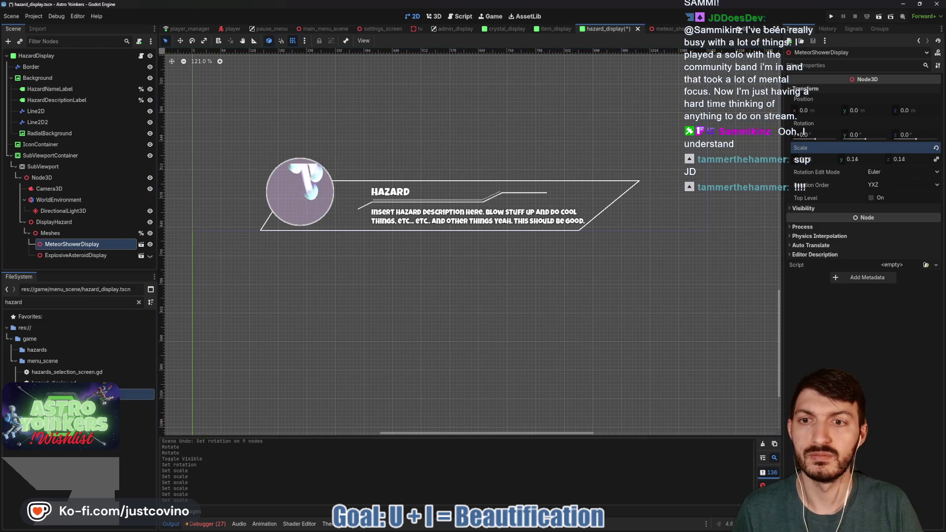
{"action": "left_click_drag", "start_coordinate": [808, 160], "coordinate": [798, 160]}
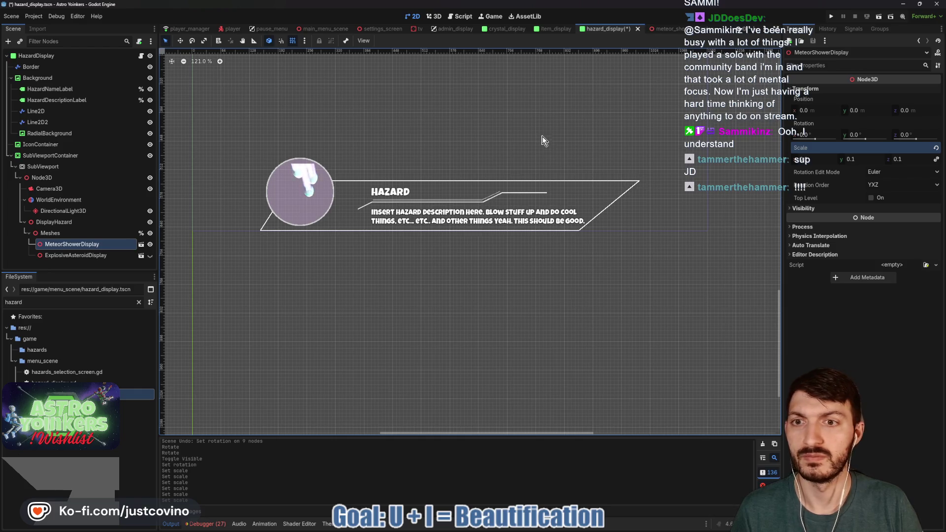
{"action": "left_click", "coordinate": [682, 30]}
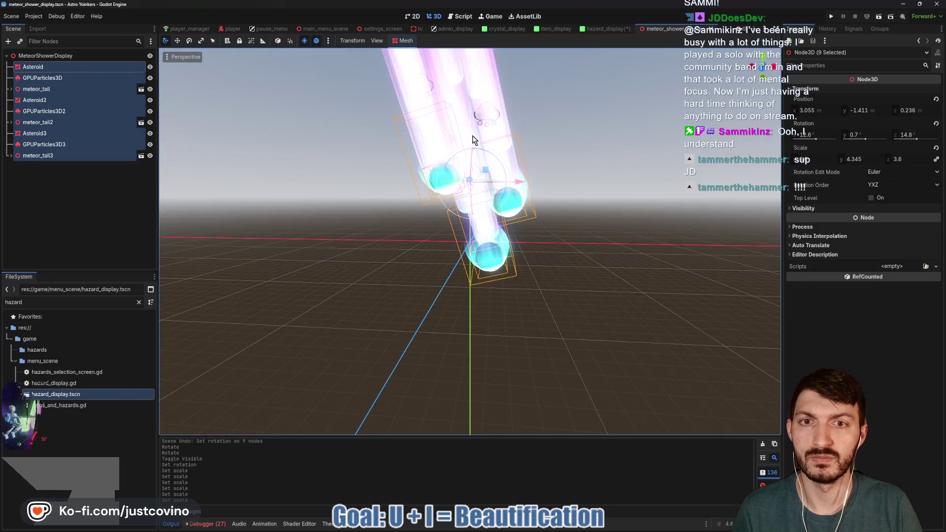
Lower the nine meteors to Y -13.722, save, and preview the hazard display in 2D
{"action": "left_click_drag", "start_coordinate": [473, 145], "coordinate": [470, 191]}
{"action": "key", "text": "ctrl+s"}
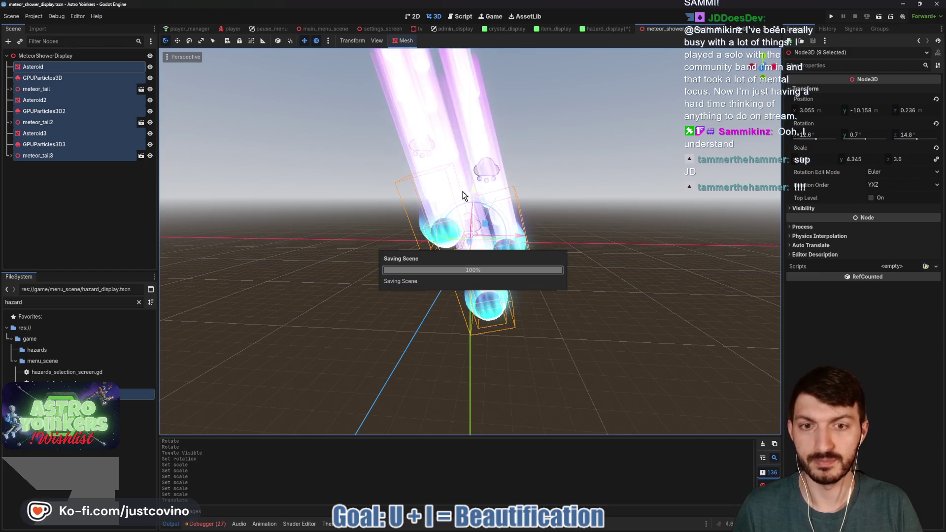
{"action": "left_click", "coordinate": [601, 28]}
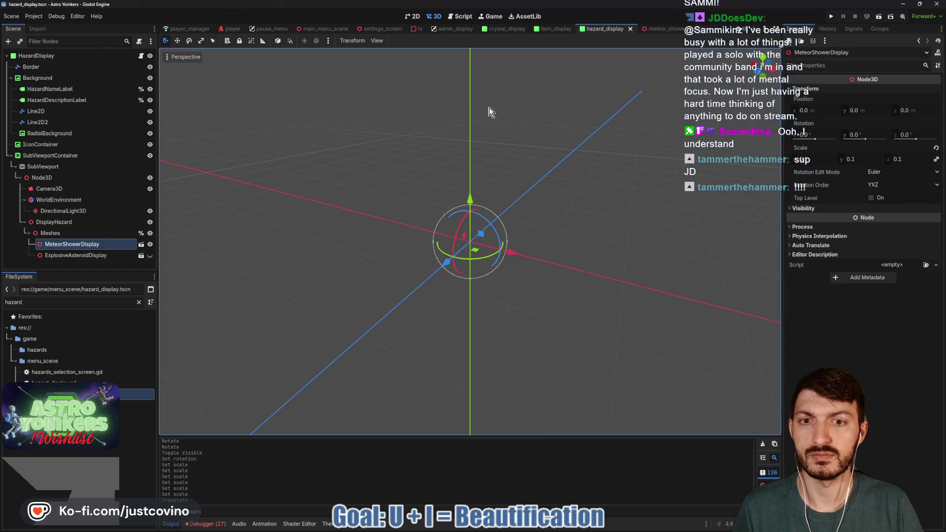
{"action": "left_click", "coordinate": [412, 19]}
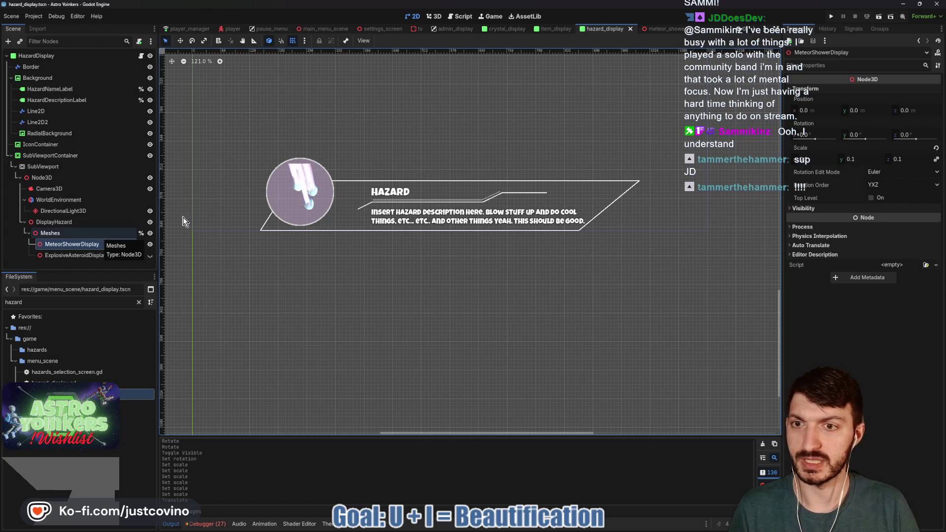
Shift the meteors sideways along Z and save the meteor shower scene
{"action": "left_click", "coordinate": [658, 27]}
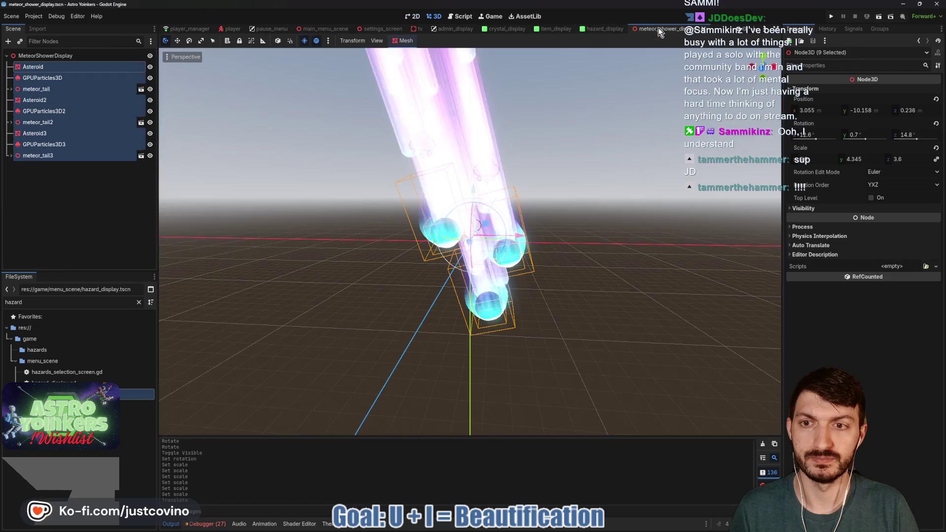
{"action": "key", "text": "ctrl+s"}
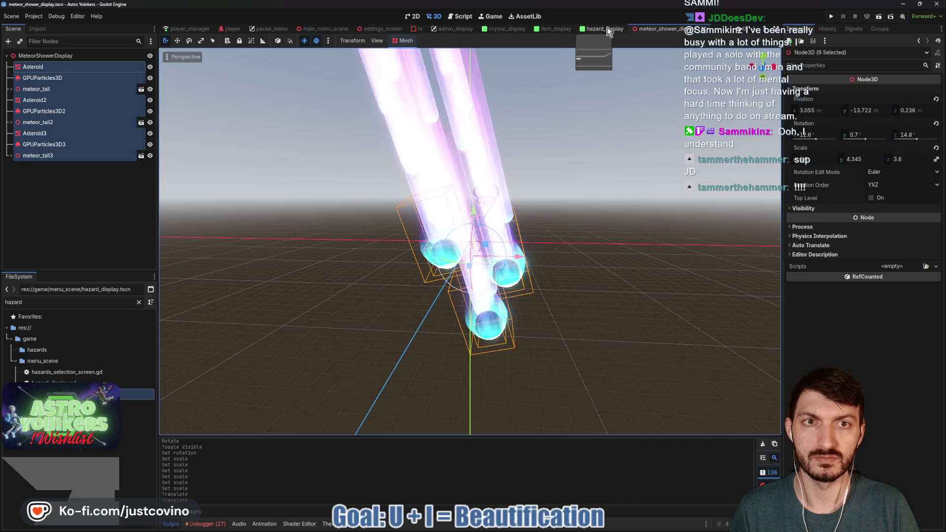
{"action": "left_click_drag", "start_coordinate": [628, 236], "coordinate": [524, 248]}
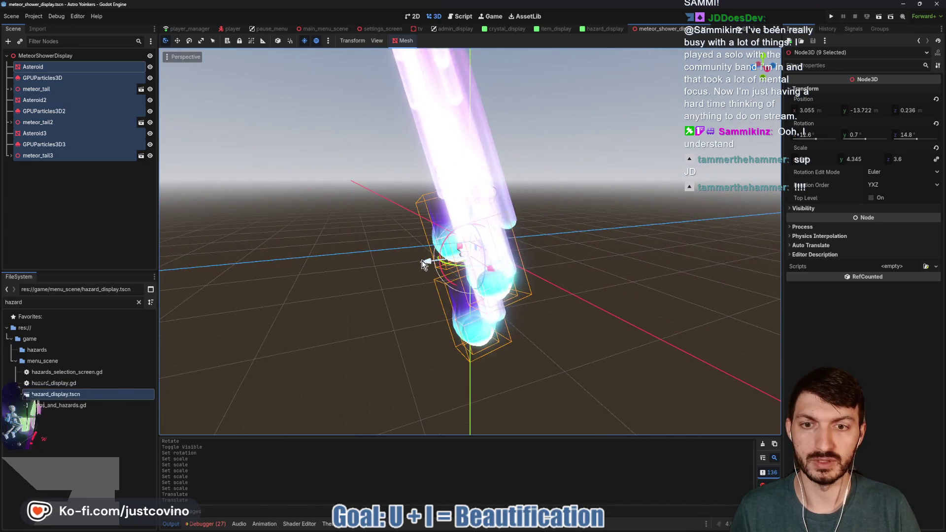
{"action": "left_click_drag", "start_coordinate": [424, 261], "coordinate": [403, 263]}
{"action": "key", "text": "ctrl+s"}
{"action": "left_click", "coordinate": [604, 28]}
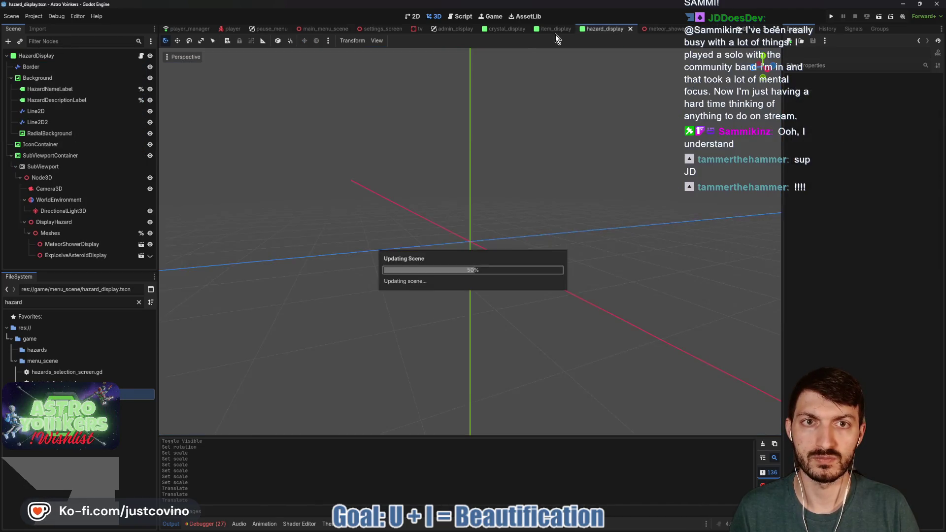
Select the hazard display's Meshes node and leave its Y rotation at 0°
{"action": "left_click", "coordinate": [410, 16]}
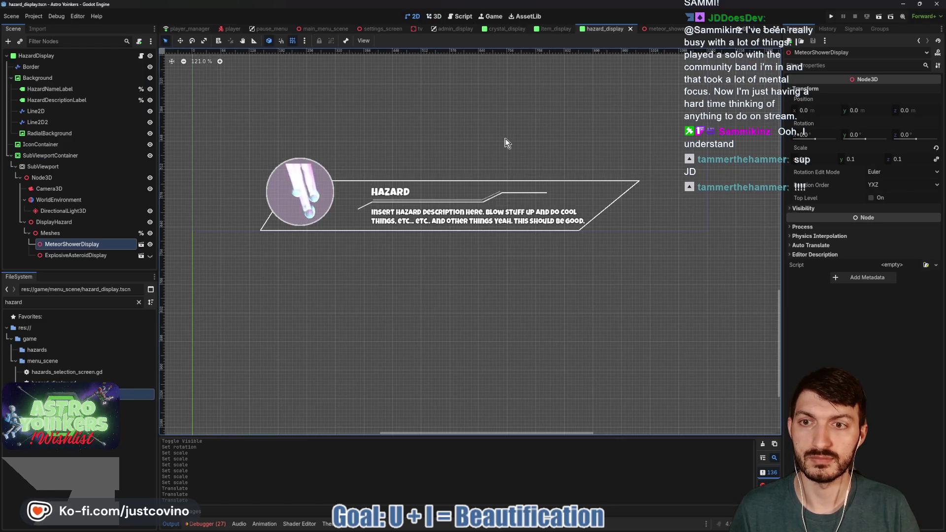
{"action": "left_click", "coordinate": [79, 234]}
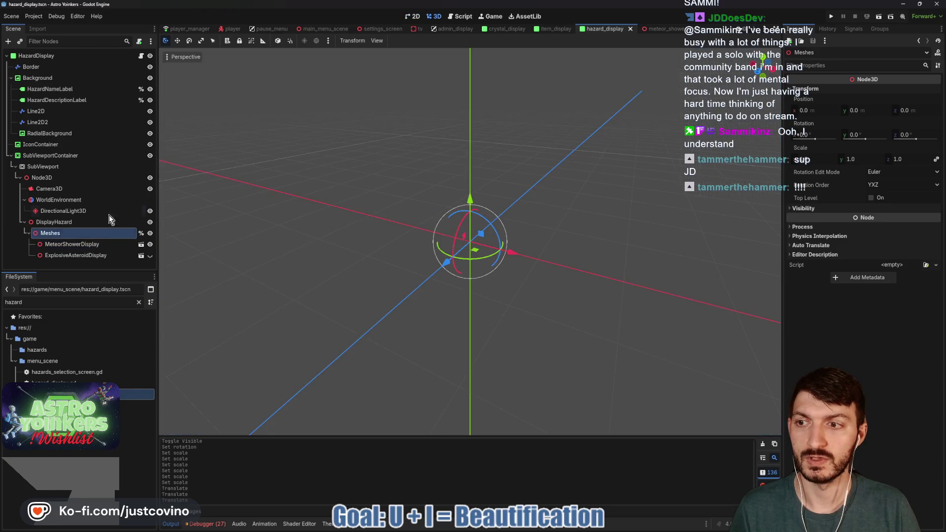
{"action": "left_click", "coordinate": [416, 18]}
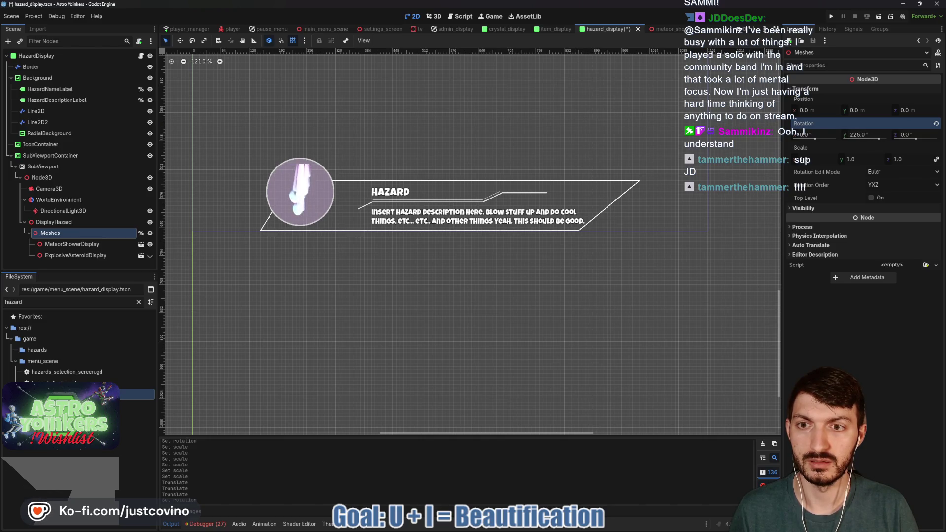
{"action": "left_click_drag", "start_coordinate": [860, 135], "coordinate": [838, 135]}
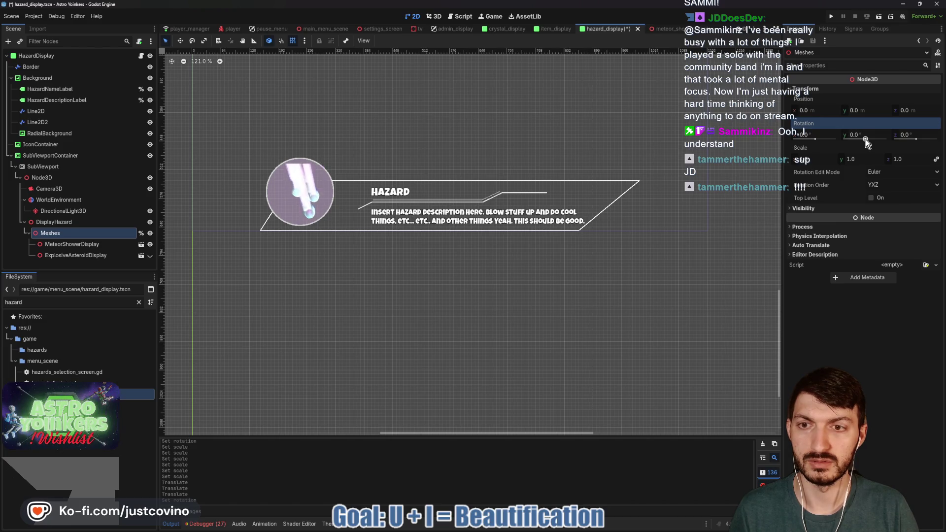
{"action": "left_click", "coordinate": [683, 29]}
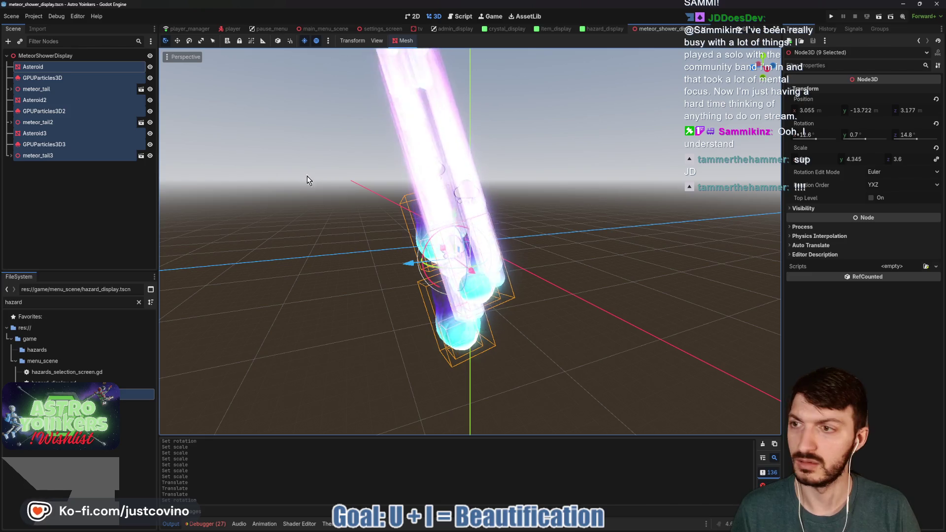
Undo the last two meteor moves, lower the group, and slide GPUParticles3D3 along Z
{"action": "key", "text": "ctrl+z"}
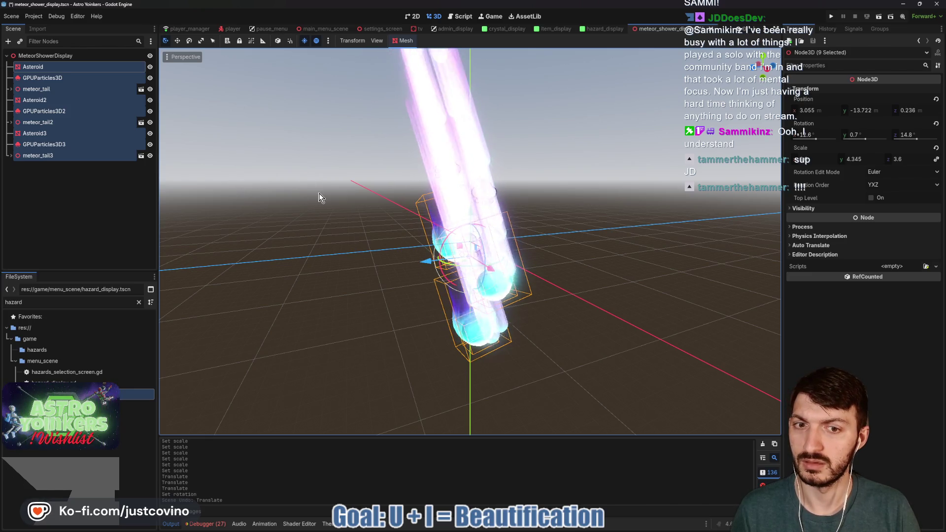
{"action": "key", "text": "ctrl+z"}
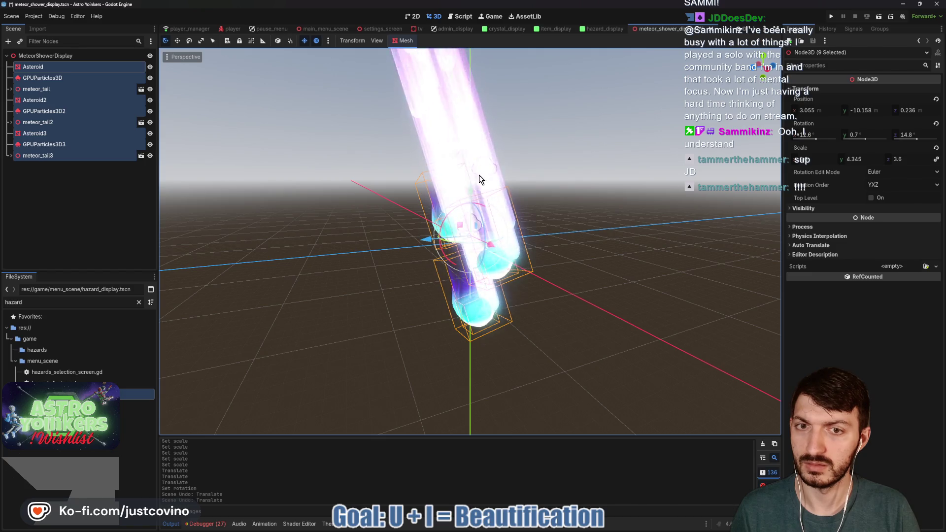
{"action": "left_click_drag", "start_coordinate": [468, 190], "coordinate": [425, 268]}
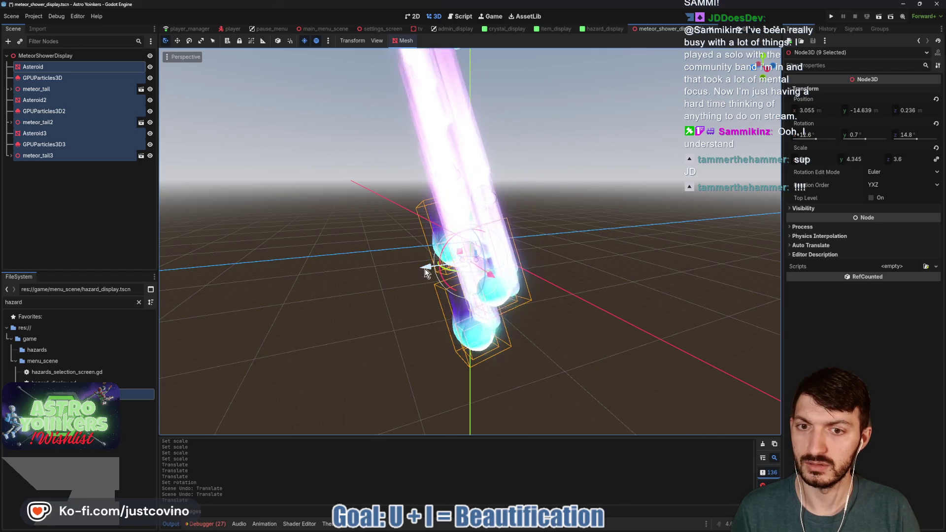
{"action": "left_click", "coordinate": [47, 144]}
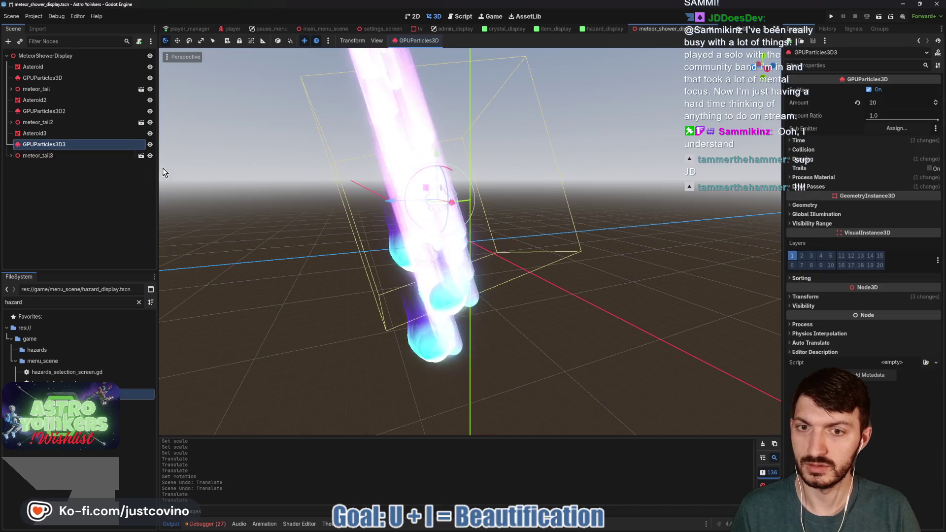
{"action": "mouse_move", "coordinate": [407, 190]}
{"action": "left_mouse_down"}
{"action": "mouse_move", "coordinate": [549, 205]}
{"action": "mouse_move", "coordinate": [373, 235]}
{"action": "mouse_move", "coordinate": [534, 223]}
{"action": "left_mouse_up"}
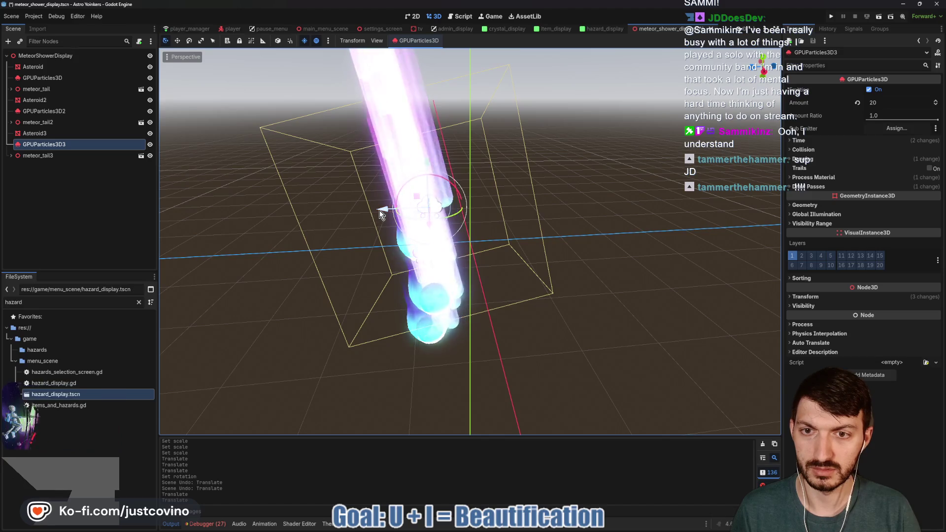
{"action": "left_click_drag", "start_coordinate": [380, 211], "coordinate": [362, 210]}
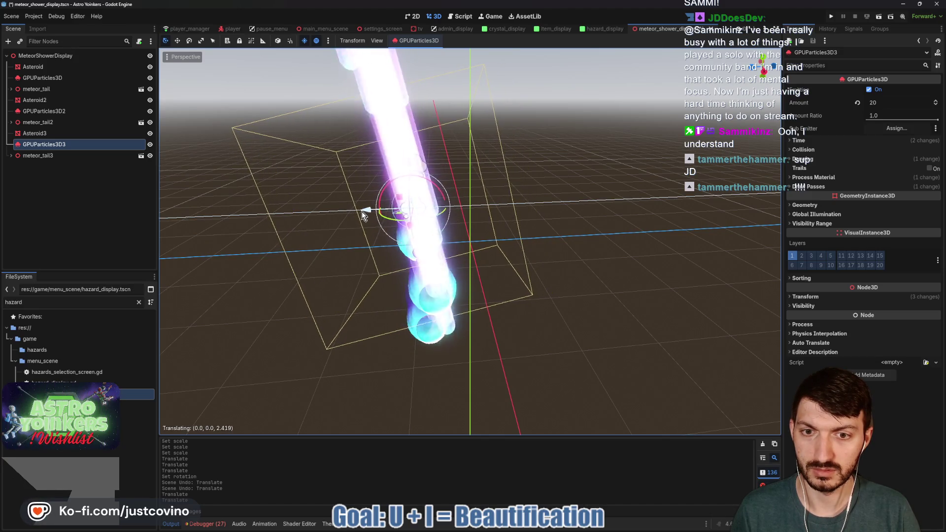
Slide GPUParticles3D2 and the first particle trail along their depth axis, then save
{"action": "left_click", "coordinate": [50, 111]}
{"action": "key", "text": "f"}
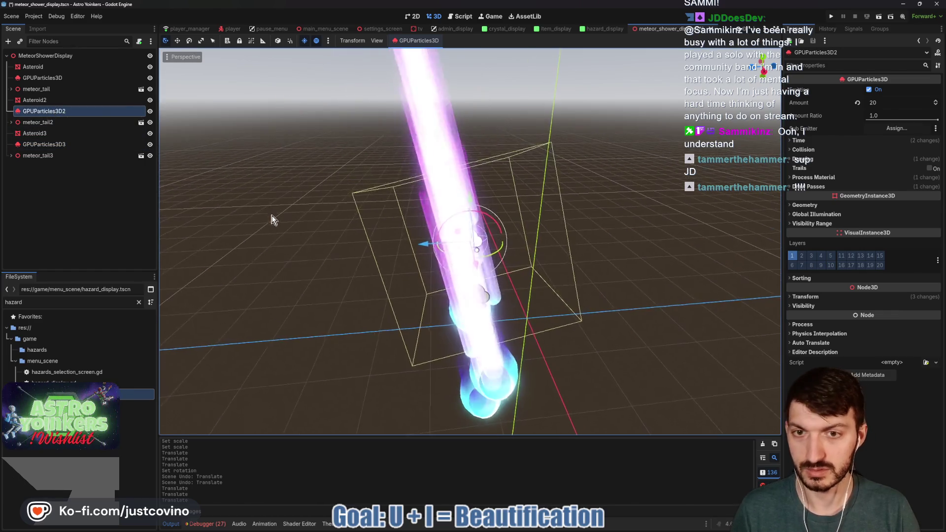
{"action": "mouse_move", "coordinate": [274, 220]}
{"action": "left_mouse_down"}
{"action": "mouse_move", "coordinate": [409, 190]}
{"action": "mouse_move", "coordinate": [498, 254]}
{"action": "mouse_move", "coordinate": [511, 241]}
{"action": "mouse_move", "coordinate": [715, 234]}
{"action": "mouse_move", "coordinate": [512, 245]}
{"action": "mouse_move", "coordinate": [541, 249]}
{"action": "left_mouse_up"}
{"action": "key", "text": "z"}
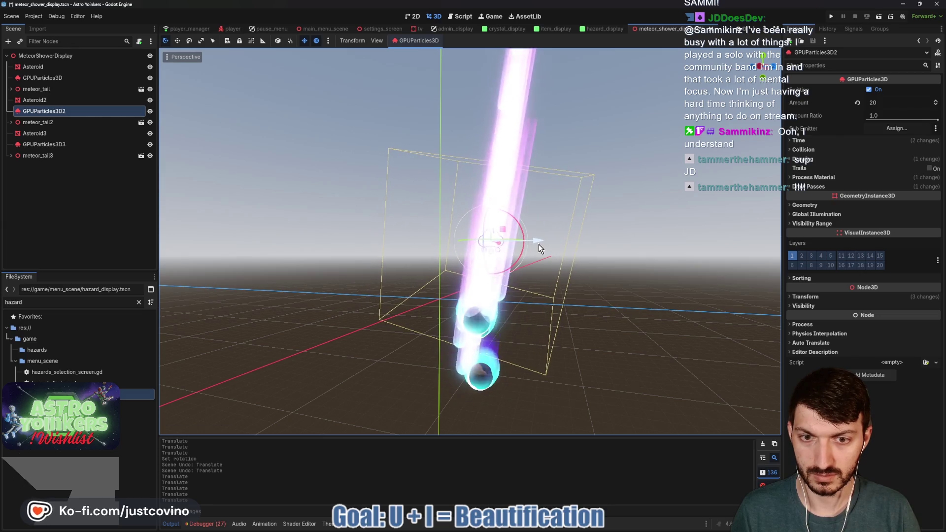
{"action": "left_click", "coordinate": [41, 80]}
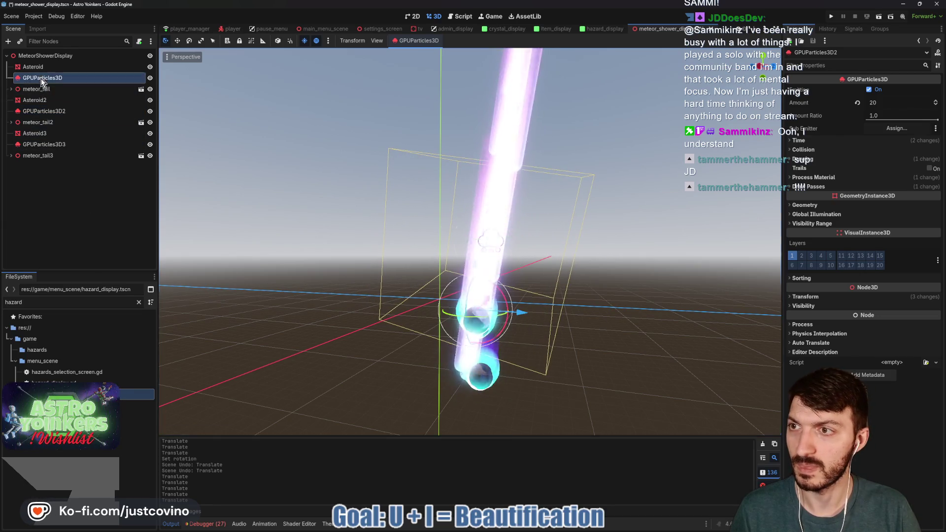
{"action": "mouse_move", "coordinate": [522, 315]}
{"action": "left_mouse_down"}
{"action": "mouse_move", "coordinate": [592, 296]}
{"action": "mouse_move", "coordinate": [550, 291]}
{"action": "mouse_move", "coordinate": [599, 279]}
{"action": "left_mouse_up"}
{"action": "key", "text": "ctrl+s"}
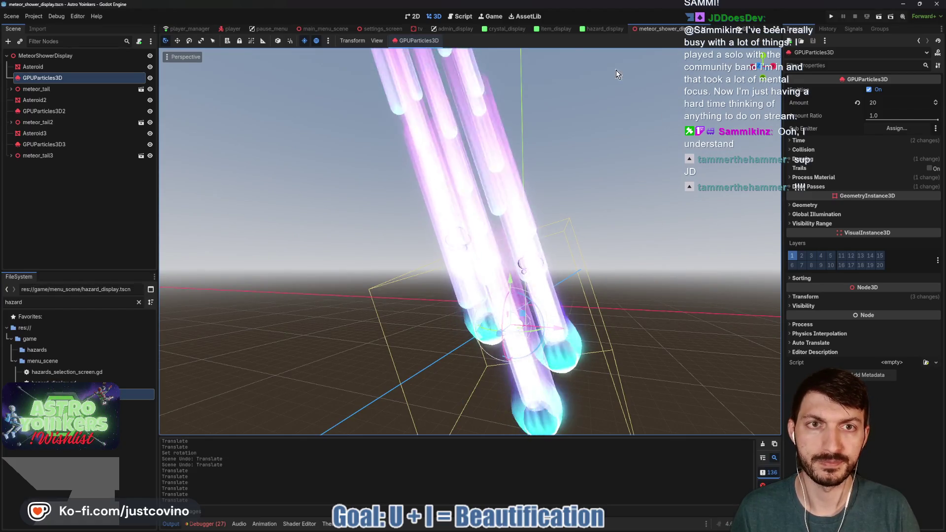
{"action": "left_click", "coordinate": [593, 31]}
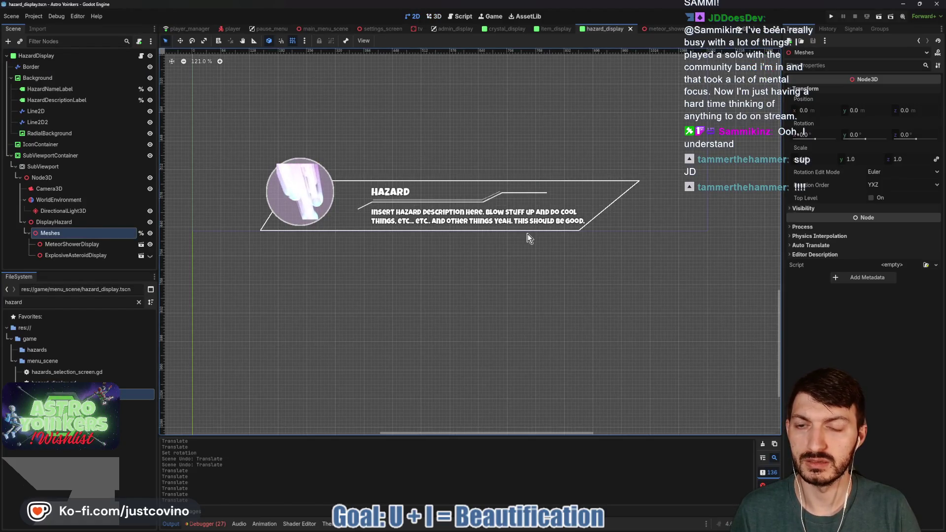
Select MeteorShowerDisplay in the hazard card and reduce its Scale to 0.065
{"action": "left_click", "coordinate": [79, 245]}
{"action": "left_click", "coordinate": [414, 17]}
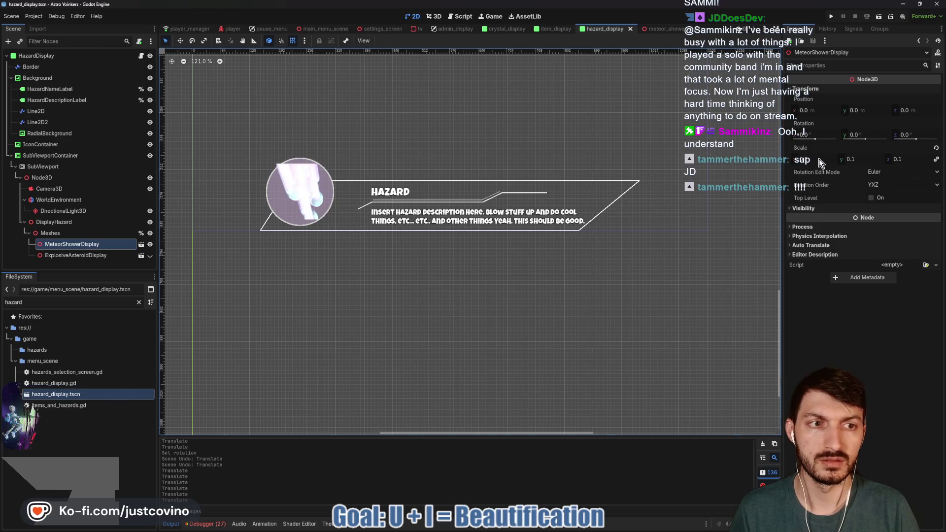
{"action": "left_click_drag", "start_coordinate": [819, 159], "coordinate": [794, 159]}
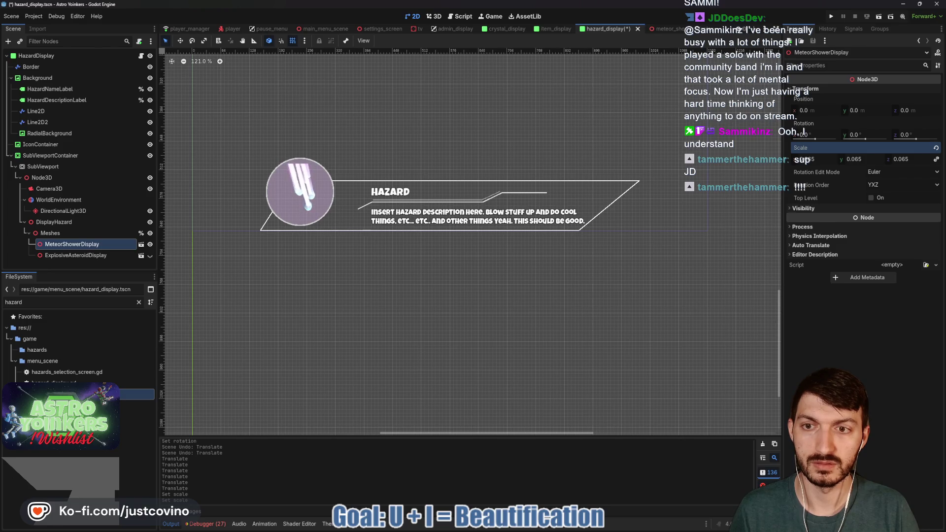
{"action": "left_click_drag", "start_coordinate": [803, 159], "coordinate": [795, 159]}
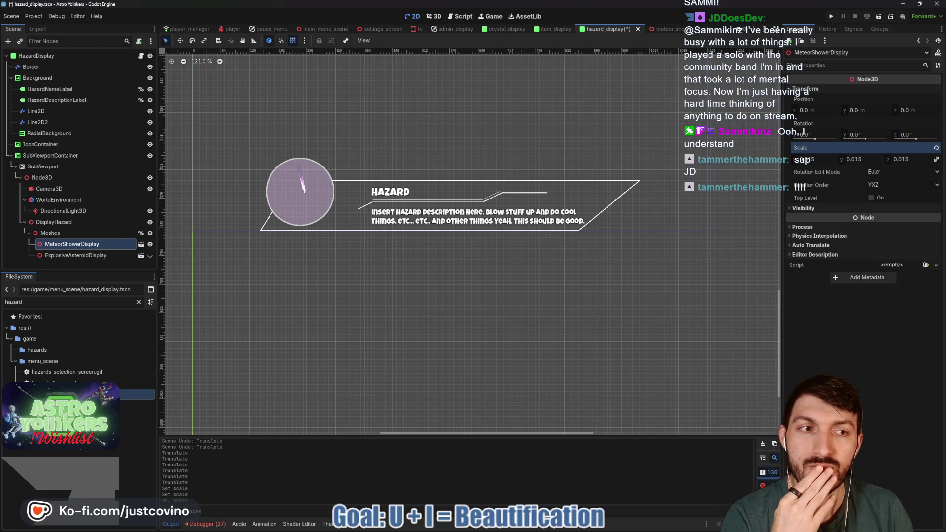
{"action": "left_click_drag", "start_coordinate": [805, 159], "coordinate": [799, 159]}
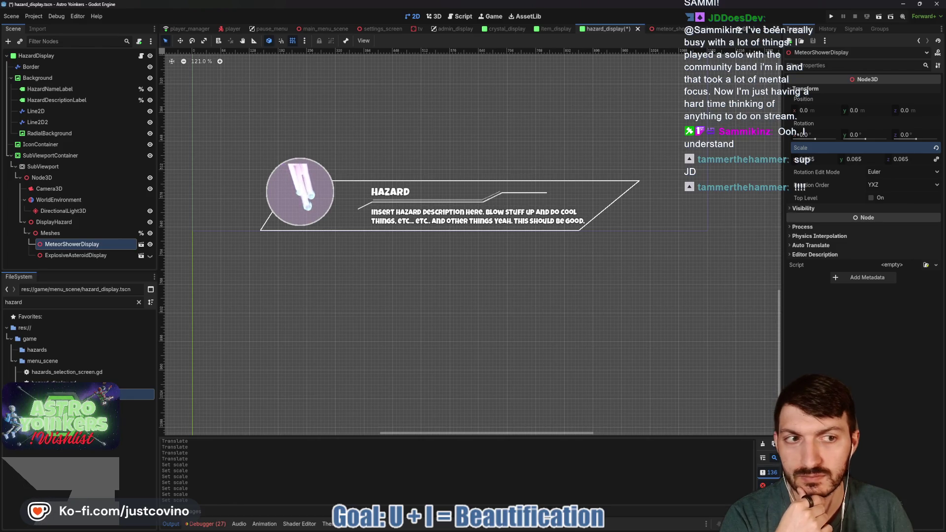
{"action": "left_click", "coordinate": [674, 30]}
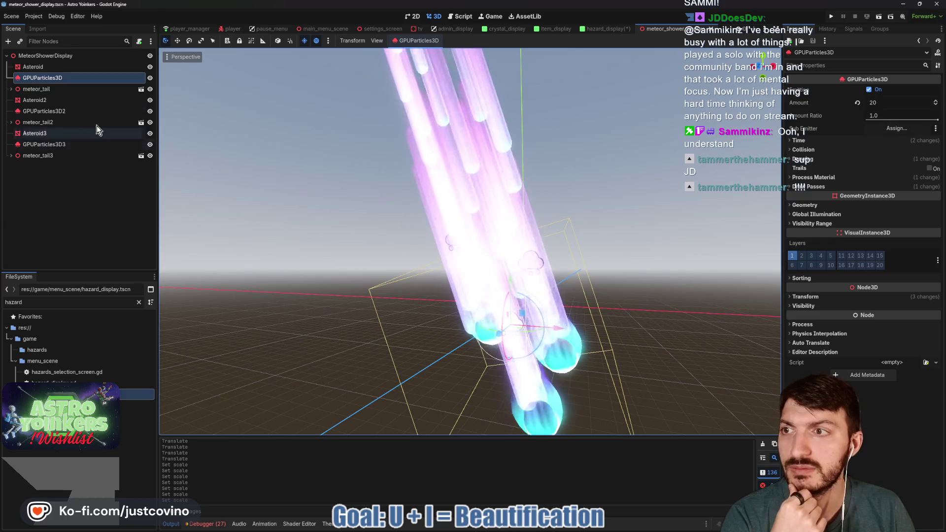
Select all nine meteor nodes, move them down, and save the meteor shower scene
{"action": "left_click", "coordinate": [47, 66]}
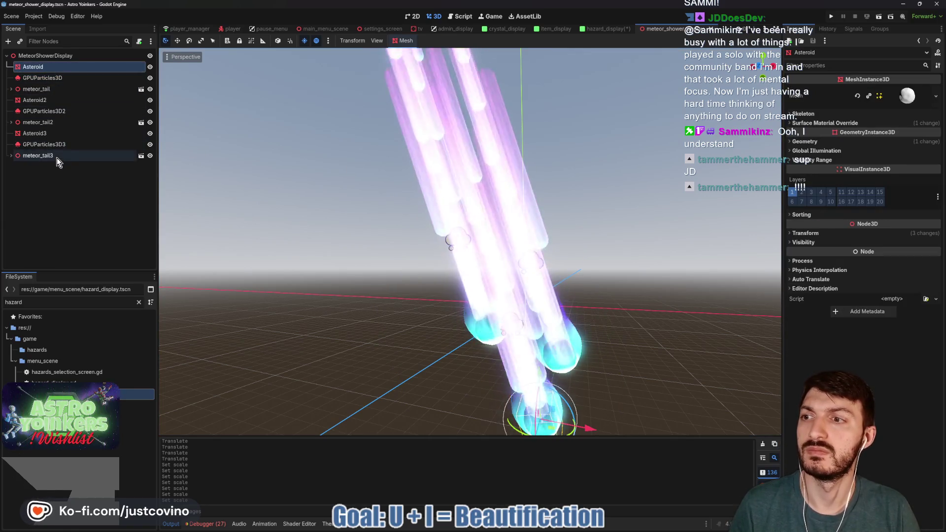
{"action": "left_click", "coordinate": [57, 156], "text": "shift"}
{"action": "left_click_drag", "start_coordinate": [520, 285], "coordinate": [519, 322]}
{"action": "key", "text": "ctrl+s"}
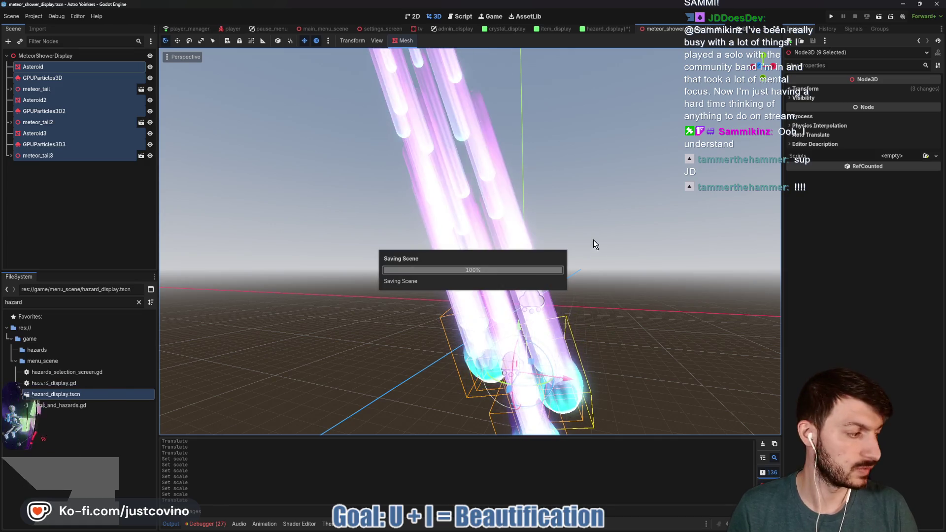
Keep MeteorShowerDisplay's scale at 0.065 and hide it so the asteroid shows
{"action": "left_click", "coordinate": [413, 17]}
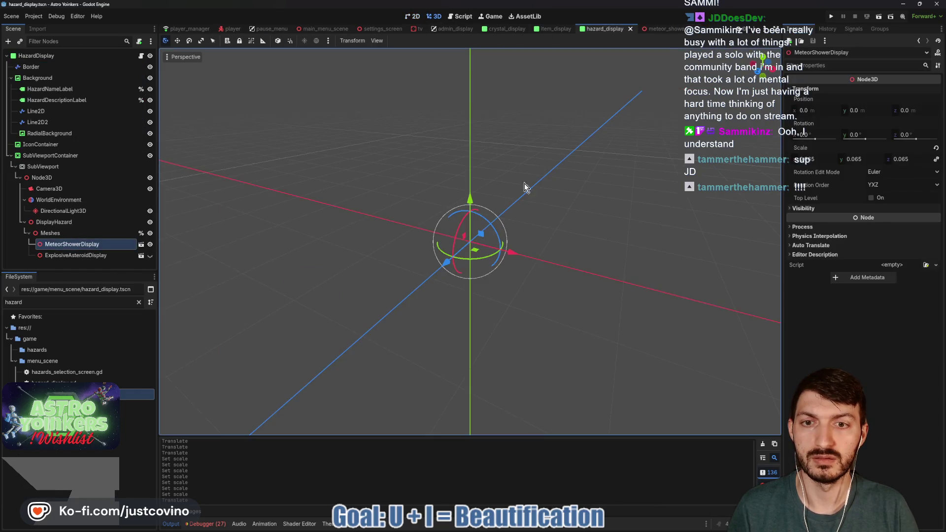
{"action": "left_click", "coordinate": [412, 18]}
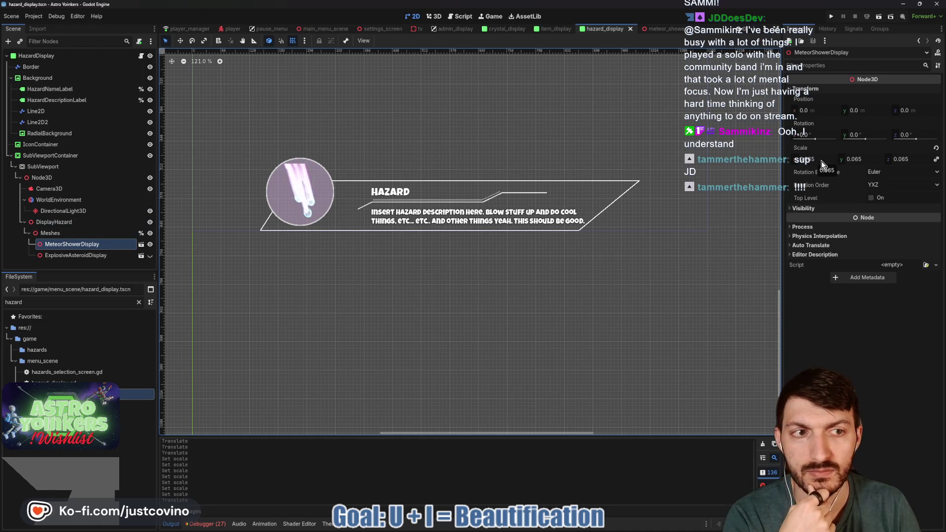
{"action": "left_click_drag", "start_coordinate": [817, 160], "coordinate": [803, 160]}
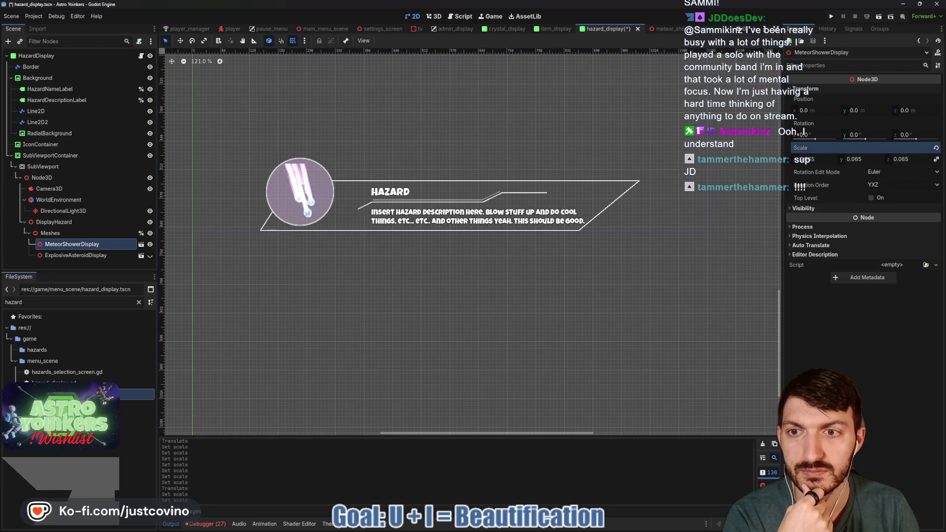
{"action": "left_click_drag", "start_coordinate": [803, 160], "coordinate": [813, 160]}
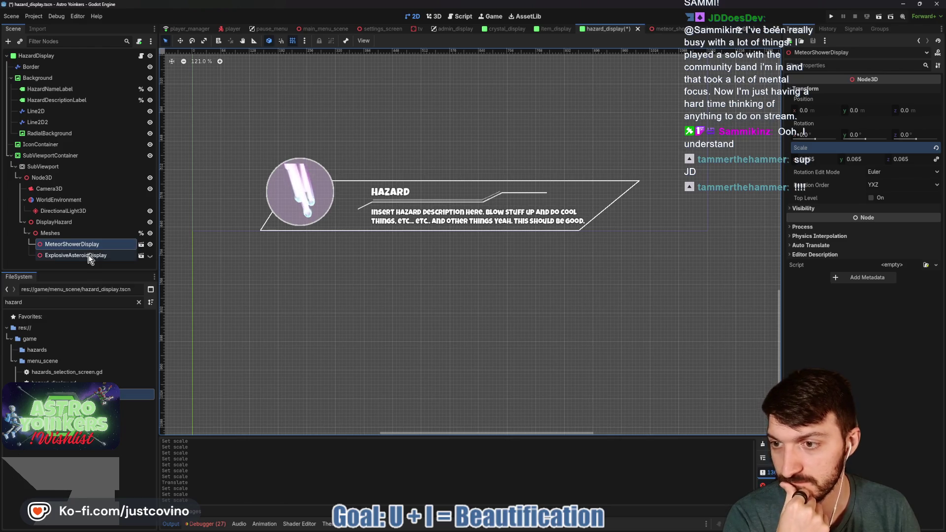
{"action": "left_click", "coordinate": [150, 244]}
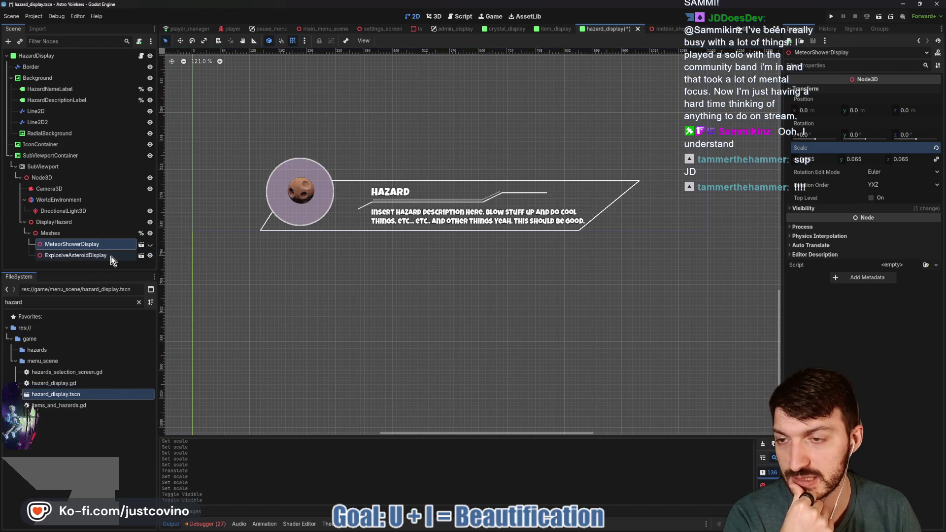
In explosive_asteroid_display, collapse fracture_1, enlarge the Animation panel, and load the 'explosion' animation
{"action": "left_click", "coordinate": [141, 255]}
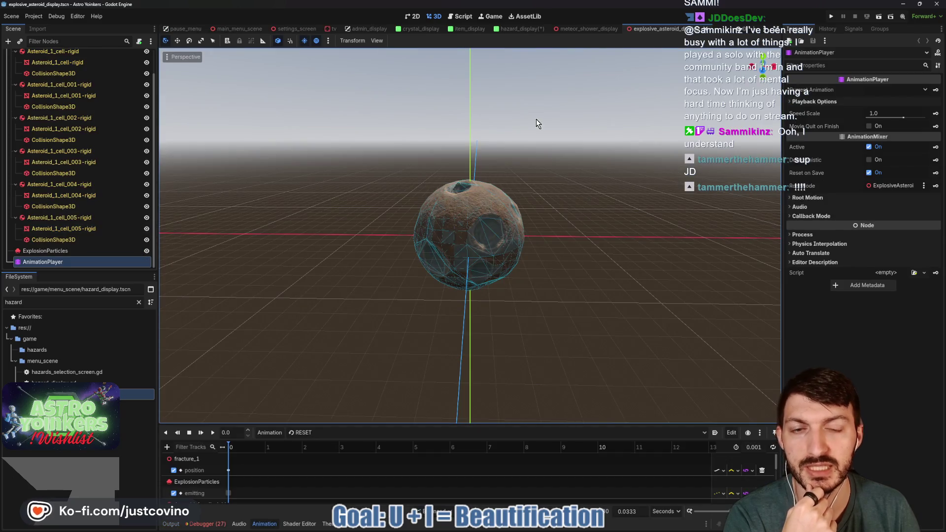
{"action": "left_click", "coordinate": [585, 29]}
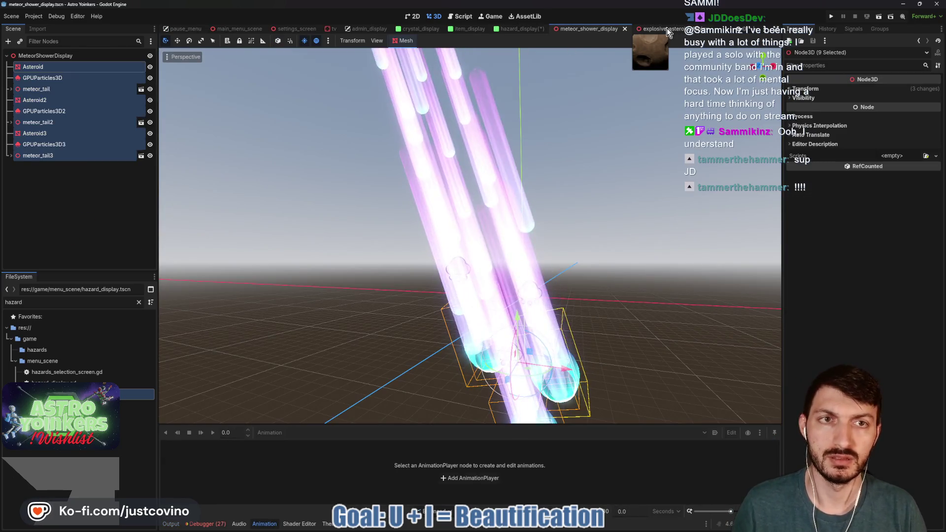
{"action": "left_click", "coordinate": [668, 29]}
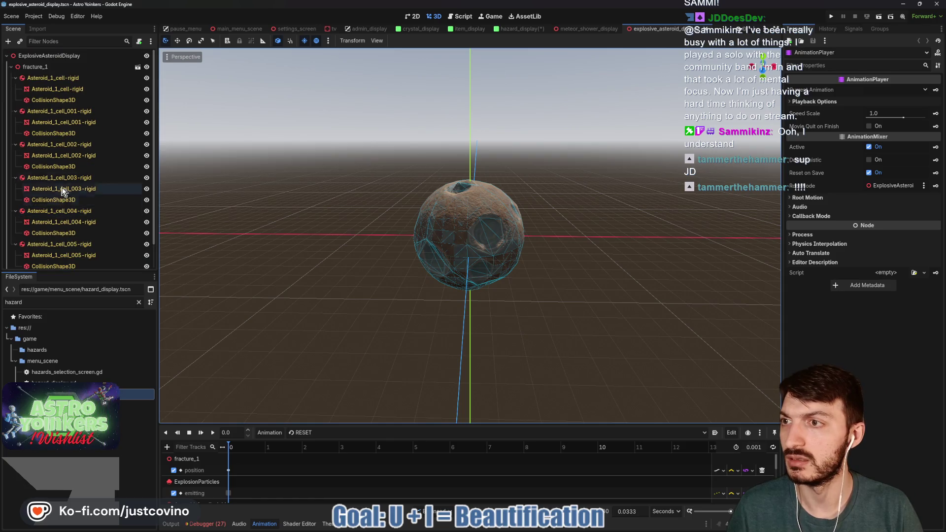
{"action": "left_click", "coordinate": [11, 67]}
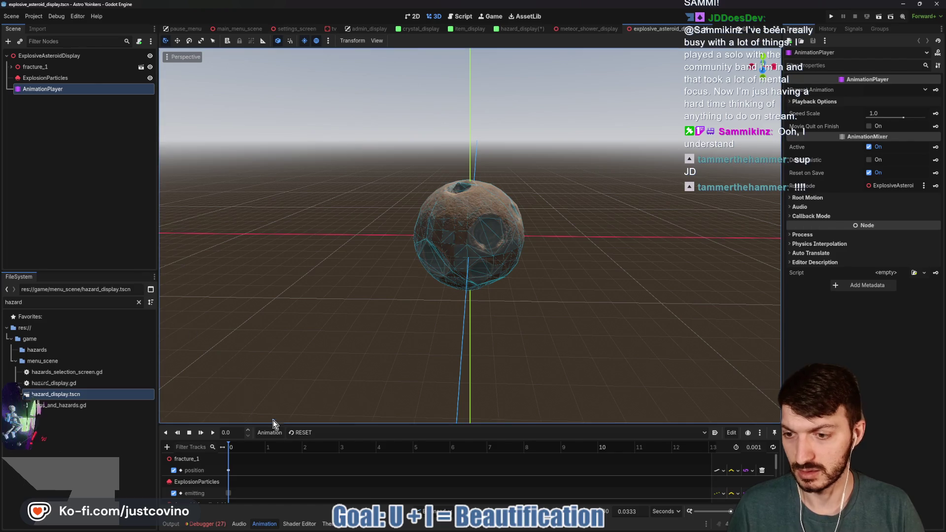
{"action": "left_click_drag", "start_coordinate": [373, 425], "coordinate": [372, 243]}
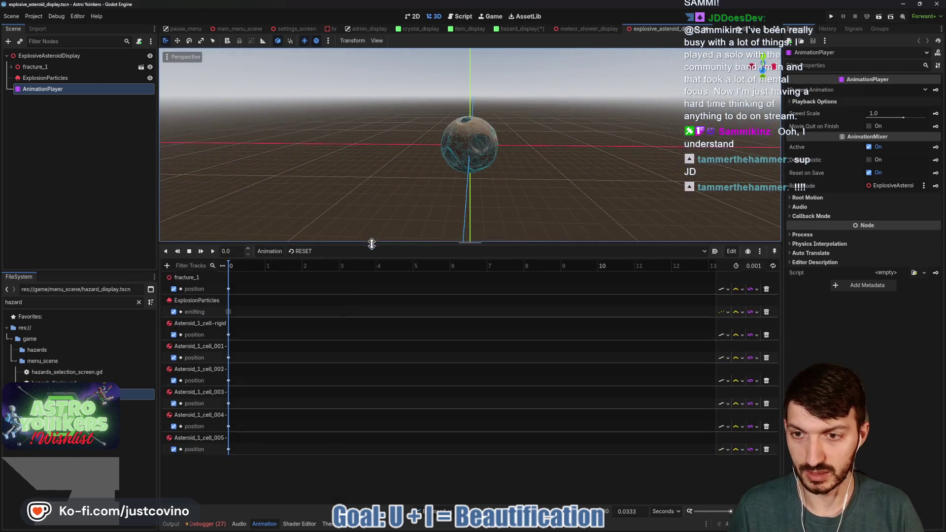
{"action": "left_click", "coordinate": [365, 251]}
{"action": "left_click", "coordinate": [345, 272]}
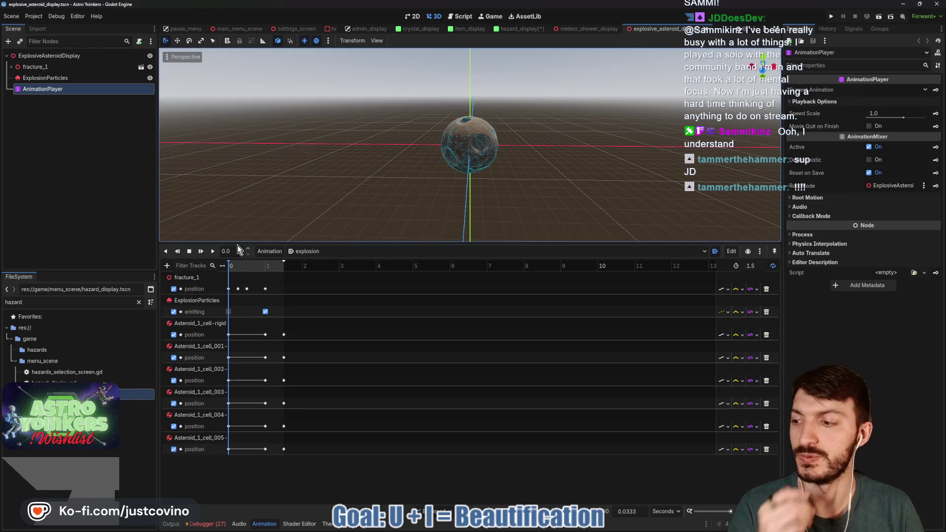
Move the ExplosiveAsteroidDisplay root down along Y and save the scene
{"action": "left_click", "coordinate": [72, 57]}
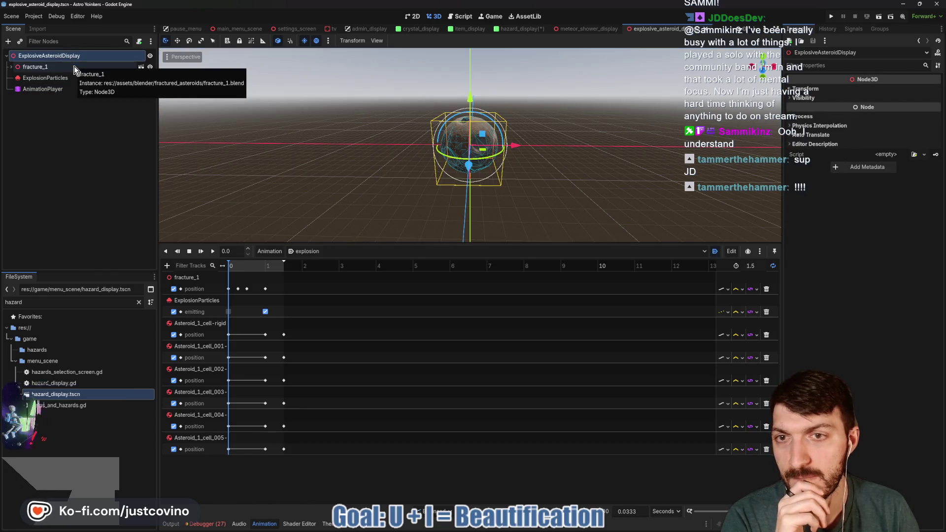
{"action": "left_click_drag", "start_coordinate": [471, 100], "coordinate": [465, 150]}
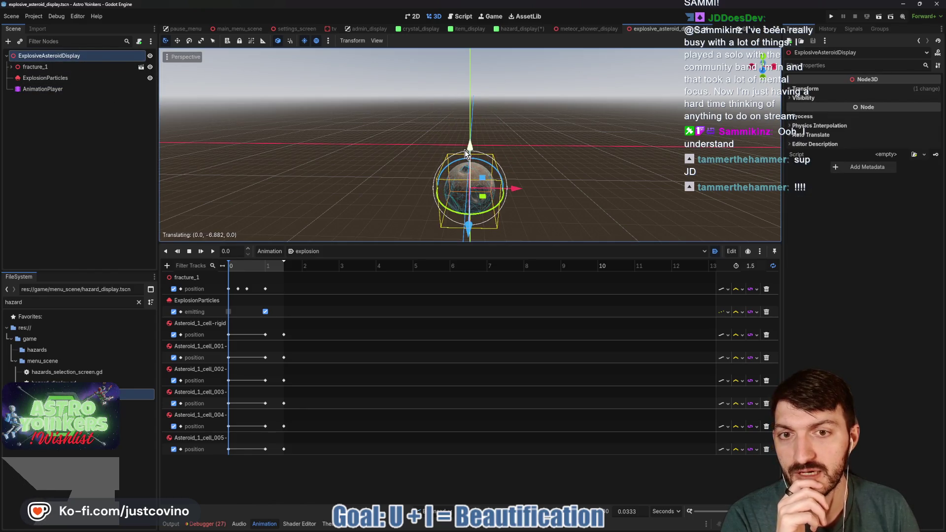
{"action": "key", "text": "ctrl+s"}
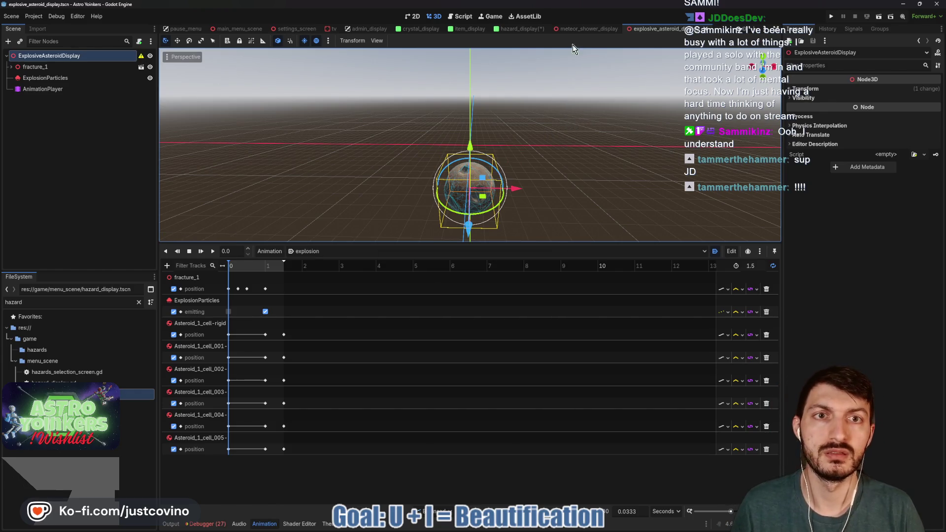
{"action": "left_click", "coordinate": [576, 31]}
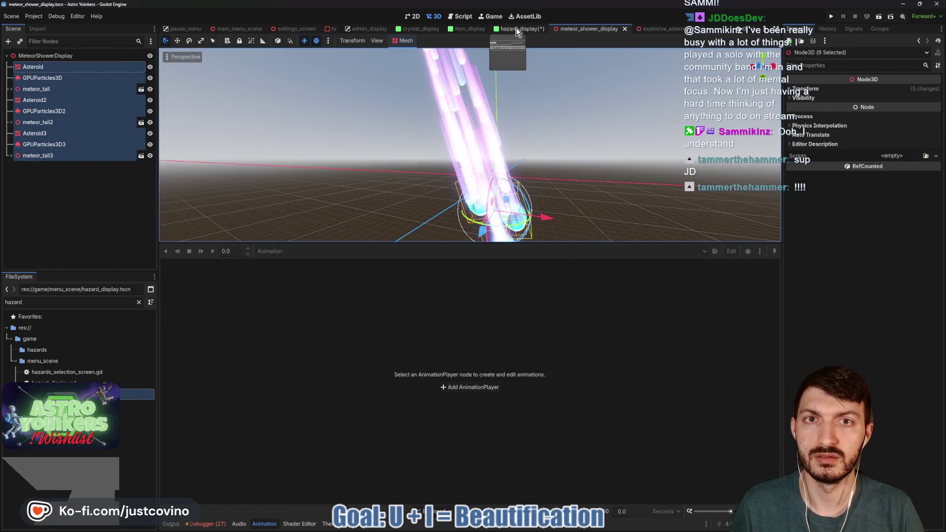
Select the hazard display's Meshes node and rotate it around Y
{"action": "left_click", "coordinate": [518, 29]}
{"action": "left_click", "coordinate": [412, 16]}
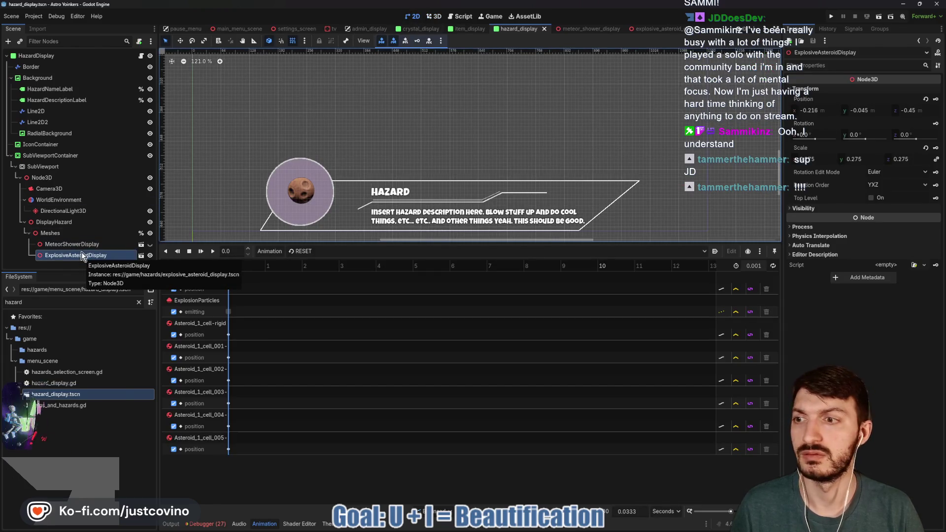
{"action": "left_click", "coordinate": [66, 232]}
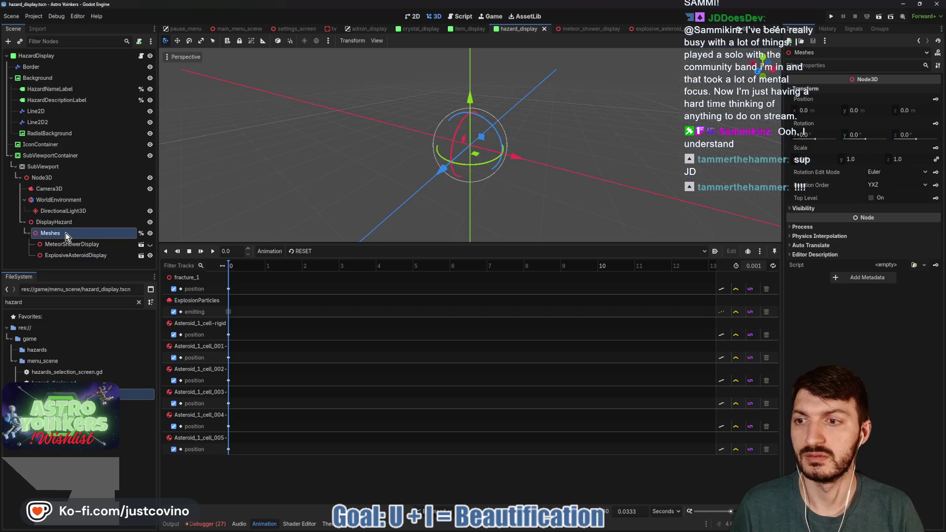
{"action": "left_click", "coordinate": [412, 16]}
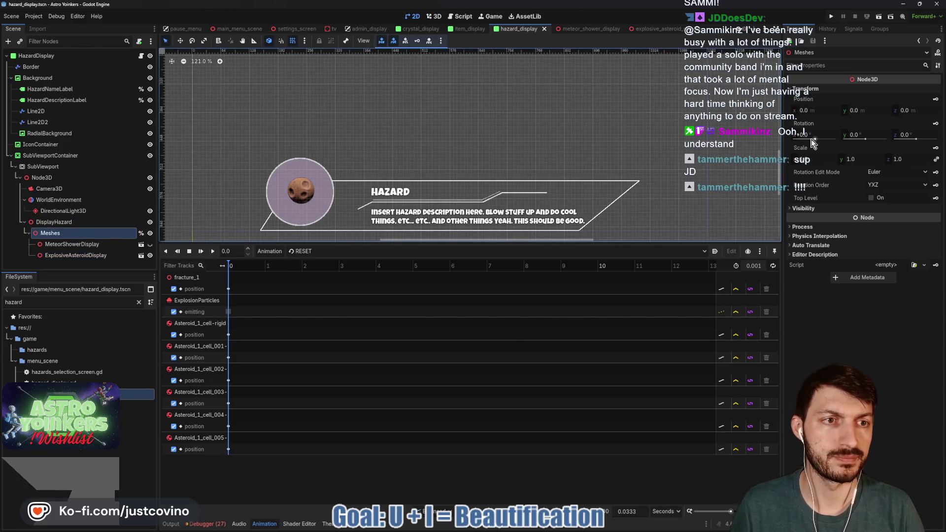
{"action": "left_click_drag", "start_coordinate": [855, 135], "coordinate": [898, 134]}
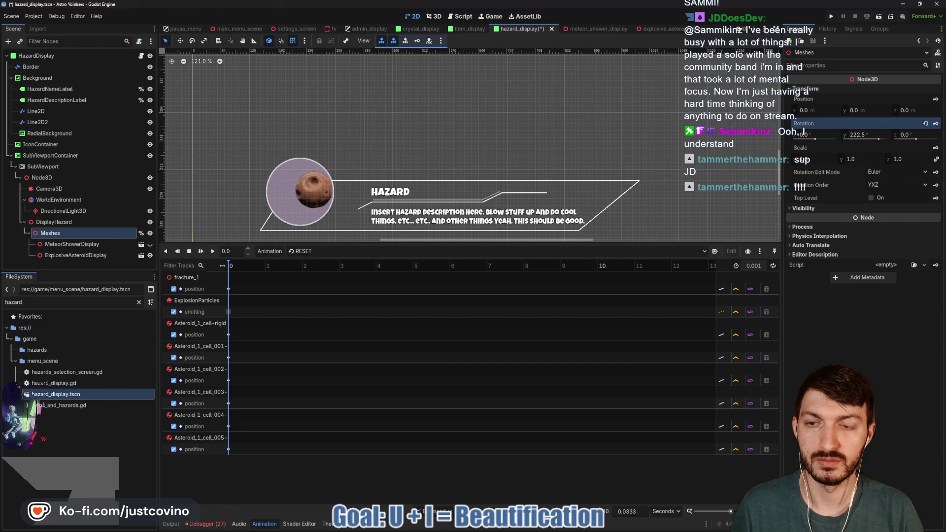
Set ExplosiveAsteroidDisplay's Position X, Y and Z to 0 and save
{"action": "left_click", "coordinate": [78, 259]}
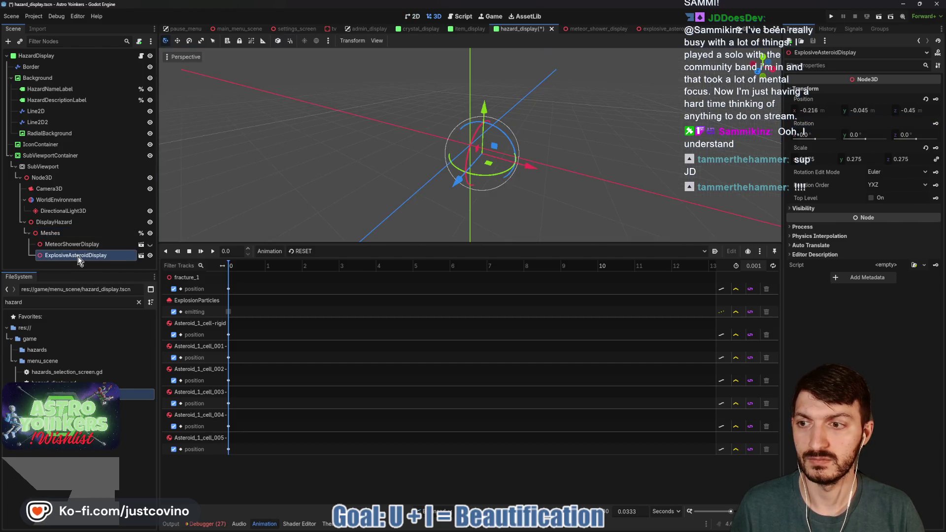
{"action": "left_click", "coordinate": [823, 108]}
{"action": "type", "text": "0"}
{"action": "key", "text": "Tab"}
{"action": "type", "text": "0"}
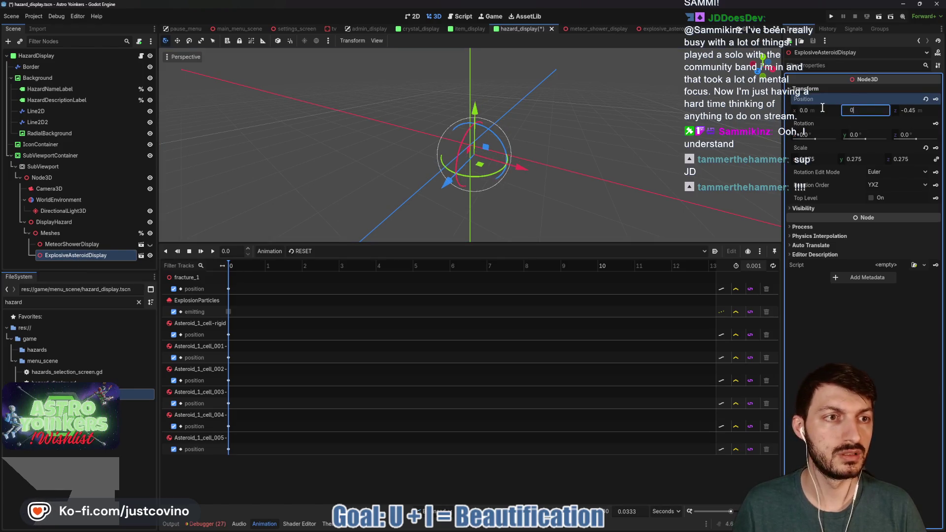
{"action": "key", "text": "Tab"}
{"action": "type", "text": "0"}
{"action": "key", "text": "Return"}
{"action": "key", "text": "ctrl+s"}
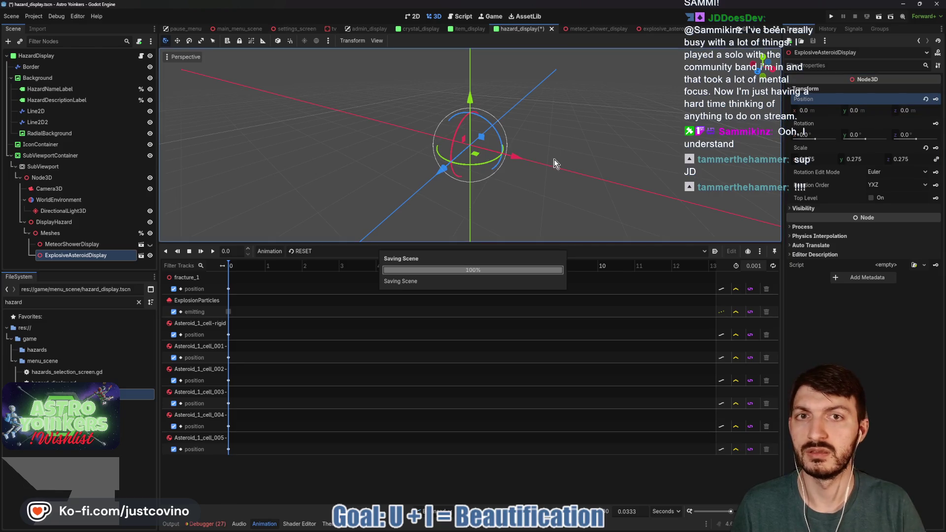
Set the Meshes node's Y rotation to 0 and save the hazard display
{"action": "left_click", "coordinate": [414, 16]}
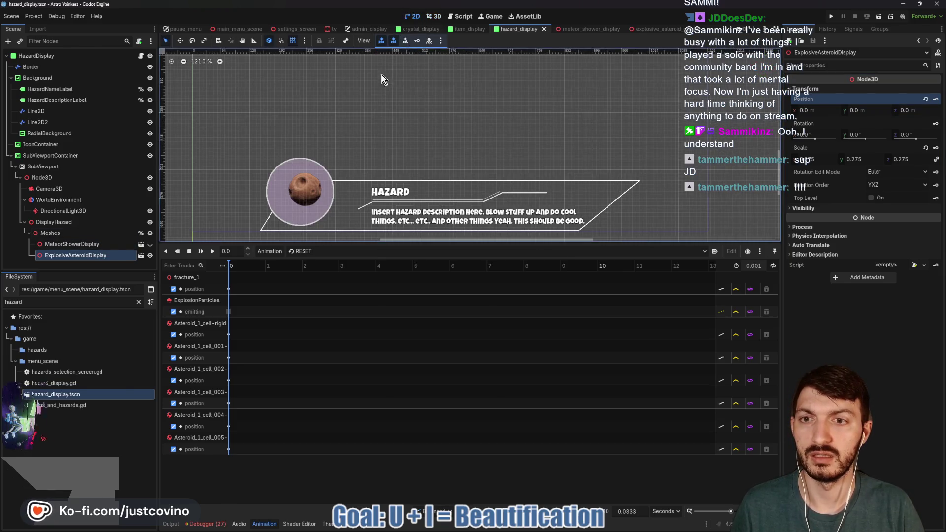
{"action": "left_click", "coordinate": [72, 236]}
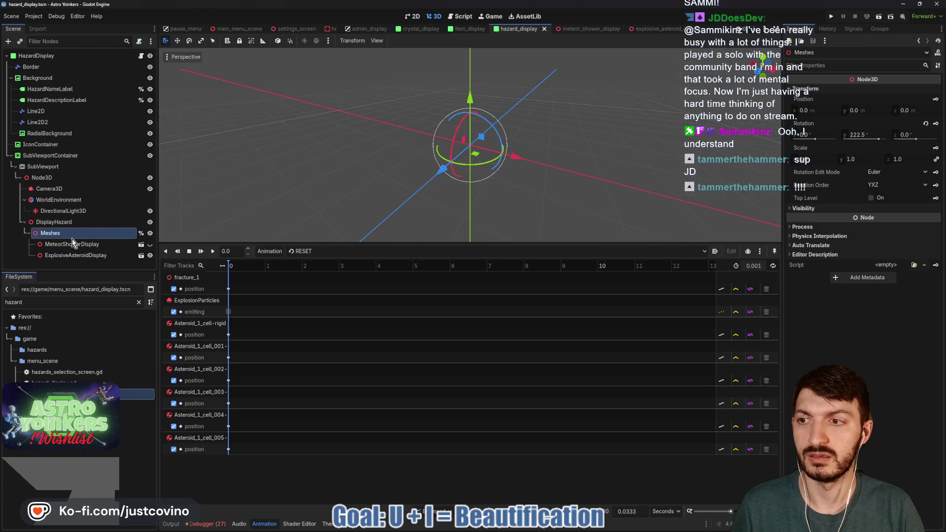
{"action": "left_click", "coordinate": [413, 17]}
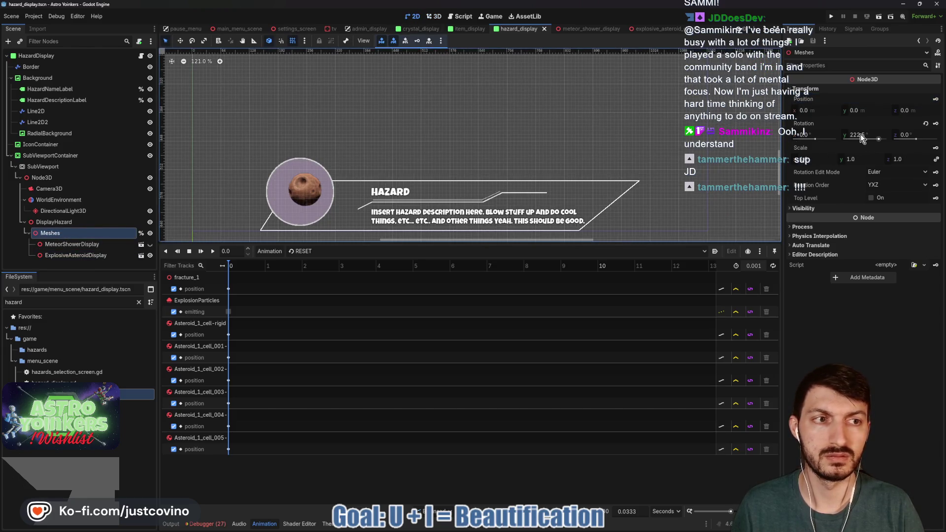
{"action": "type", "text": "0"}
{"action": "key", "text": "Return"}
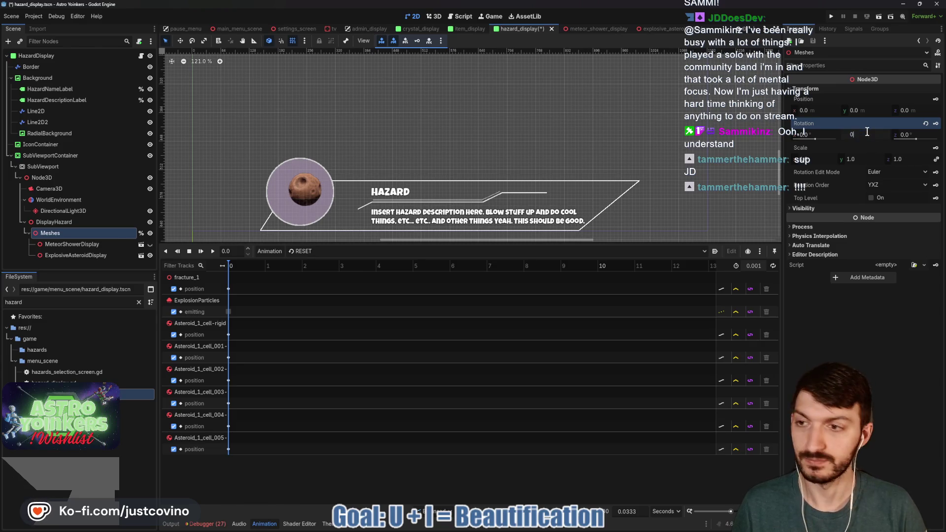
{"action": "key", "text": "ctrl+s"}
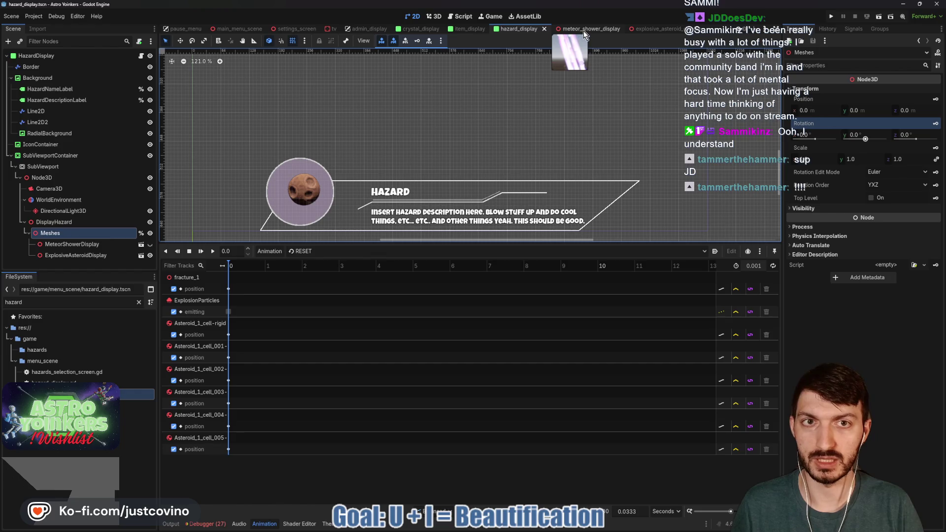
{"action": "left_click", "coordinate": [667, 28]}
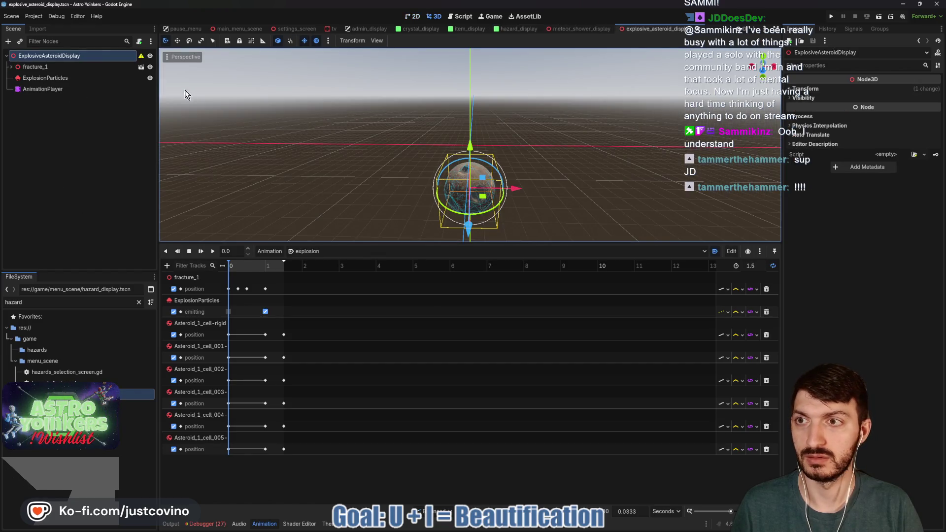
Dismiss the root node's configuration warning and set the root's Position Y to 0
{"action": "mouse_move", "coordinate": [142, 60]}
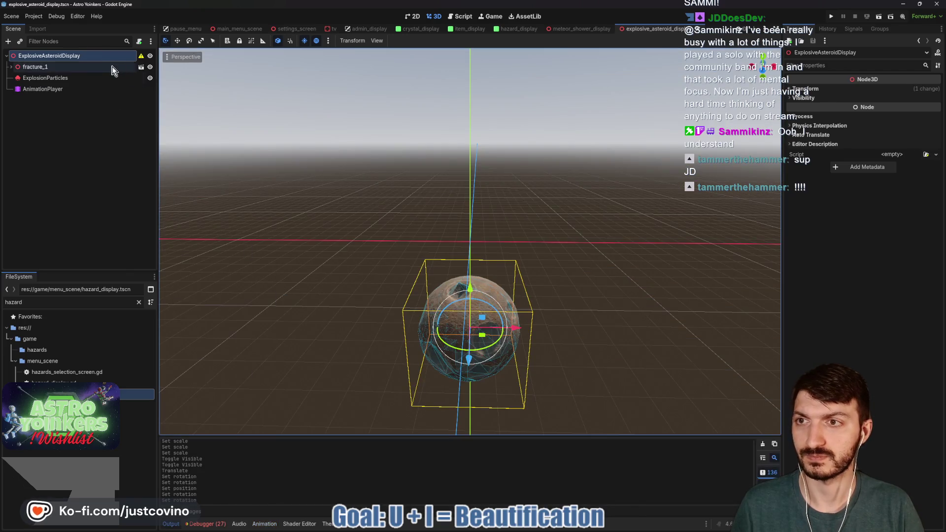
{"action": "left_click", "coordinate": [141, 55]}
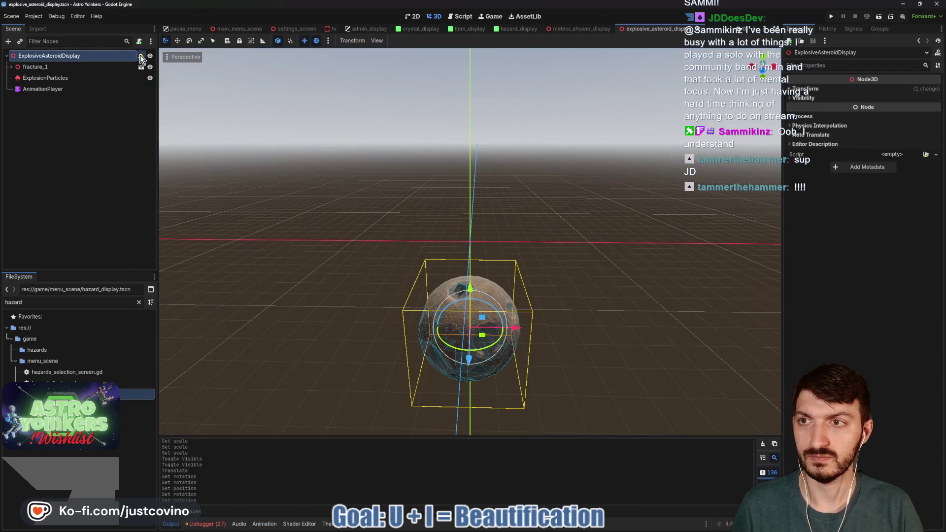
{"action": "left_click", "coordinate": [472, 279]}
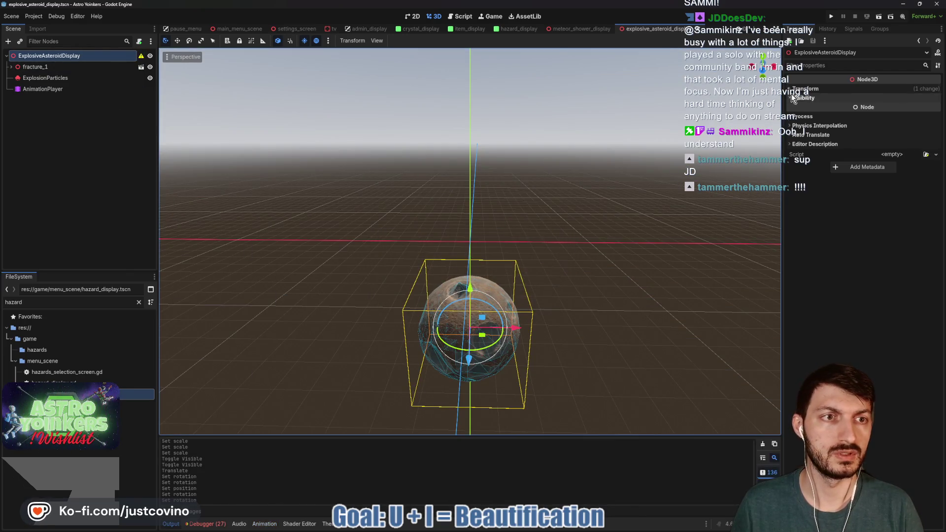
{"action": "left_click", "coordinate": [805, 88]}
{"action": "left_click", "coordinate": [862, 110]}
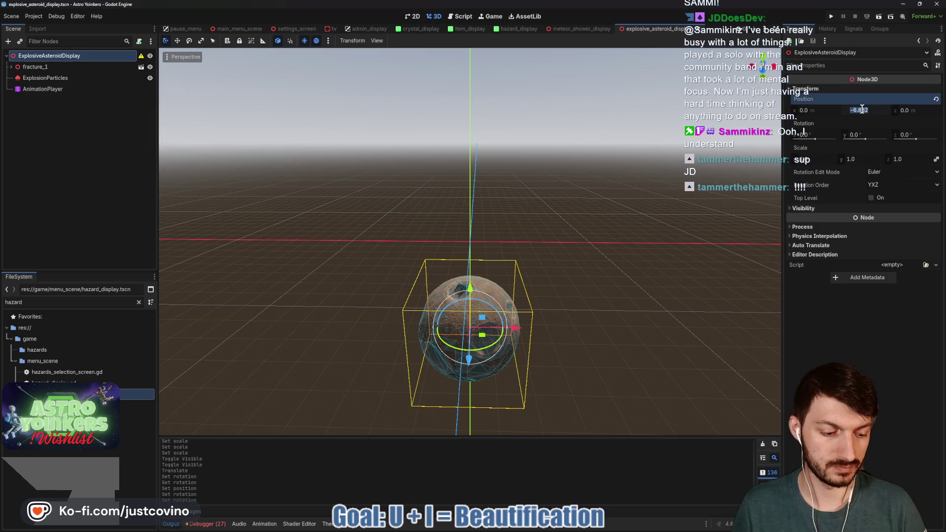
{"action": "type", "text": "0"}
{"action": "key", "text": "Return"}
Move the asteroid's child pieces down along Y and save the explosive asteroid scene
{"action": "left_click", "coordinate": [32, 67]}
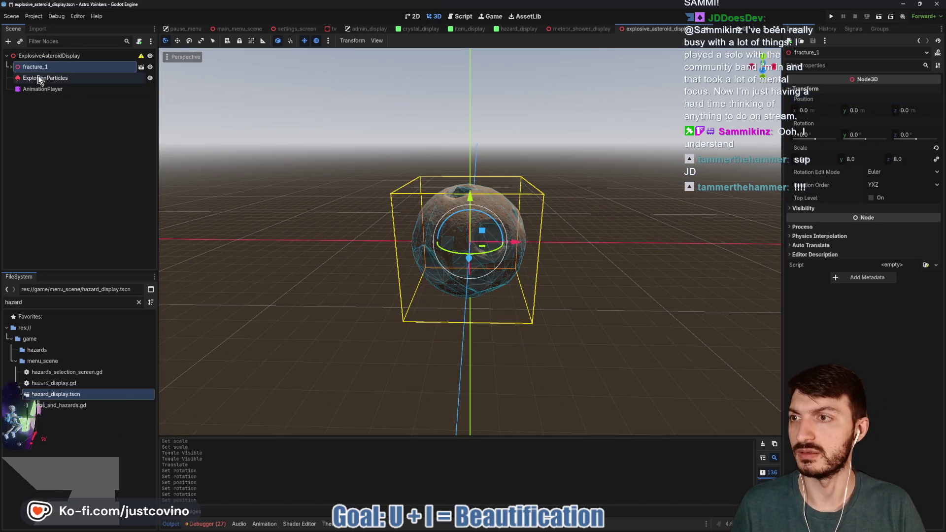
{"action": "left_click", "coordinate": [38, 87], "text": "shift"}
{"action": "left_click_drag", "start_coordinate": [472, 199], "coordinate": [508, 291]}
{"action": "key", "text": "ctrl+s"}
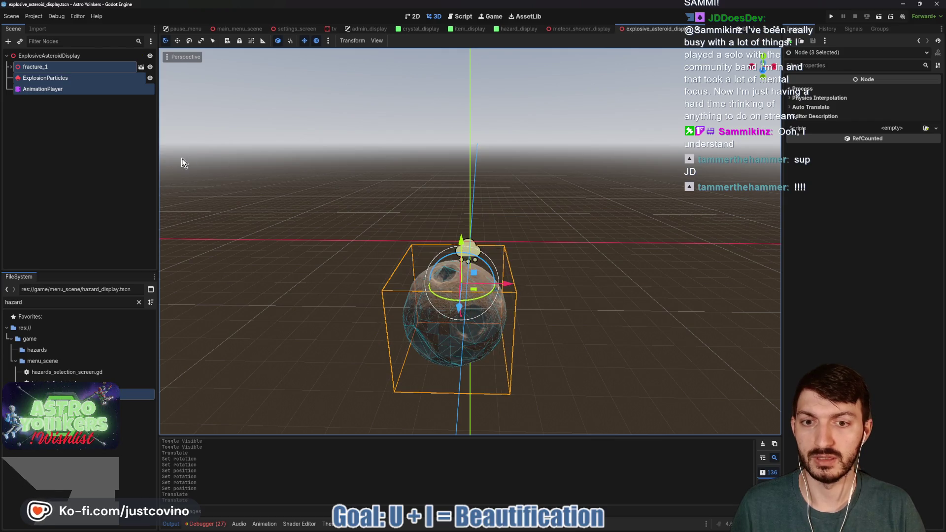
Save the hazard display card in 2D and run the game to test it
{"action": "left_click", "coordinate": [517, 29]}
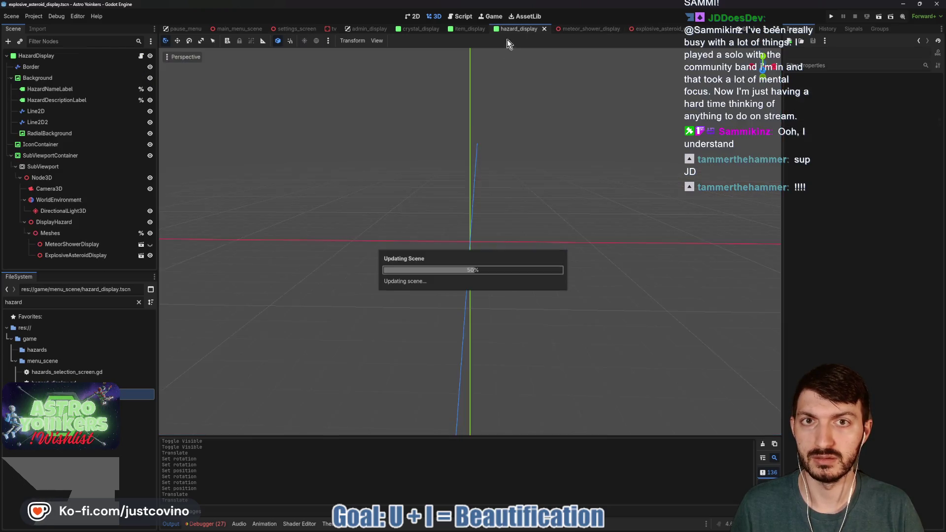
{"action": "left_click", "coordinate": [412, 16]}
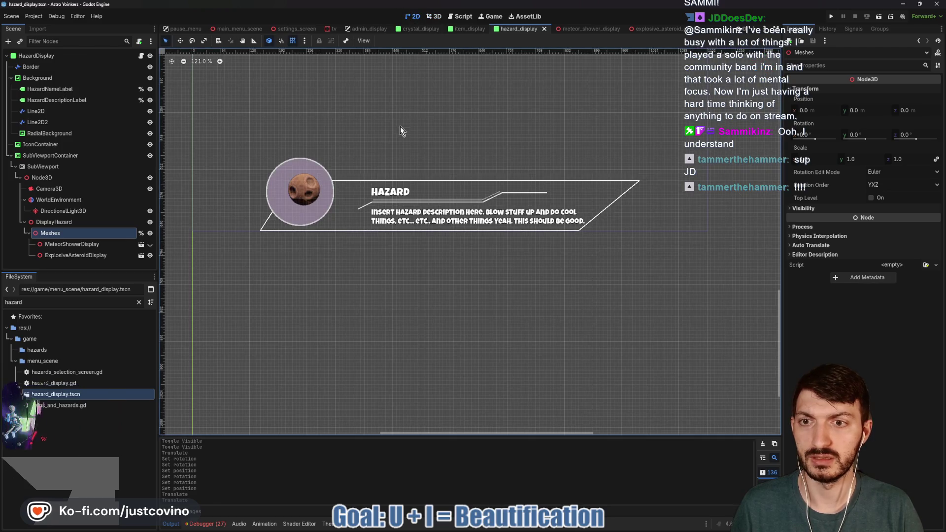
{"action": "key", "text": "ctrl+s"}
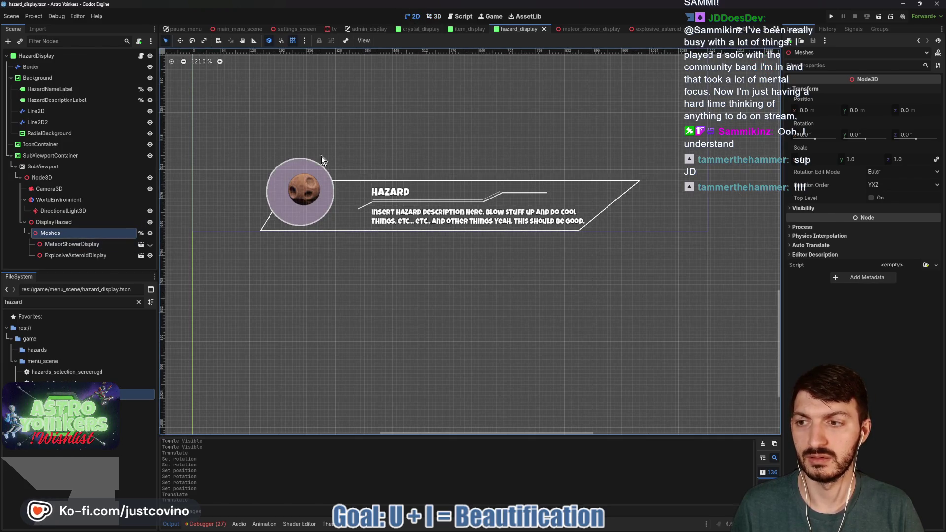
{"action": "left_click", "coordinate": [833, 17]}
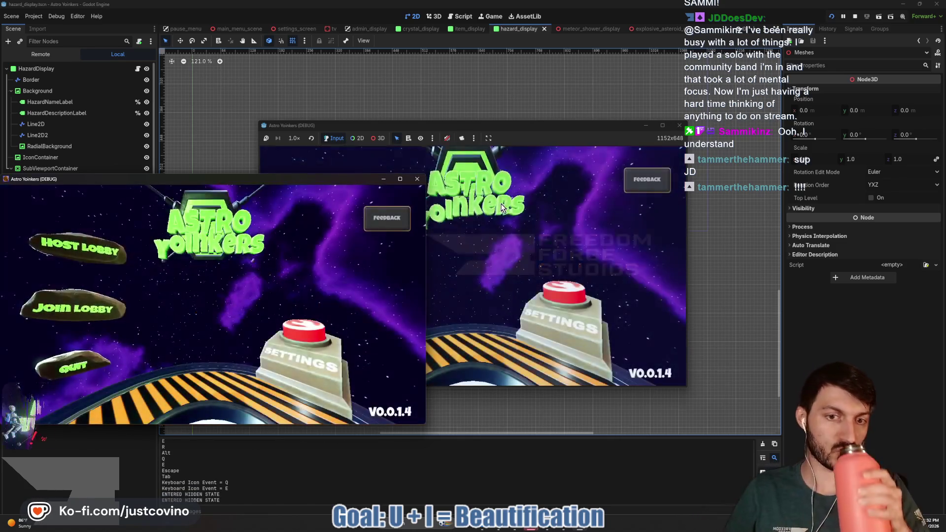
{"action": "left_click", "coordinate": [418, 179]}
{"action": "left_click", "coordinate": [360, 232]}
{"action": "left_click", "coordinate": [467, 228]}
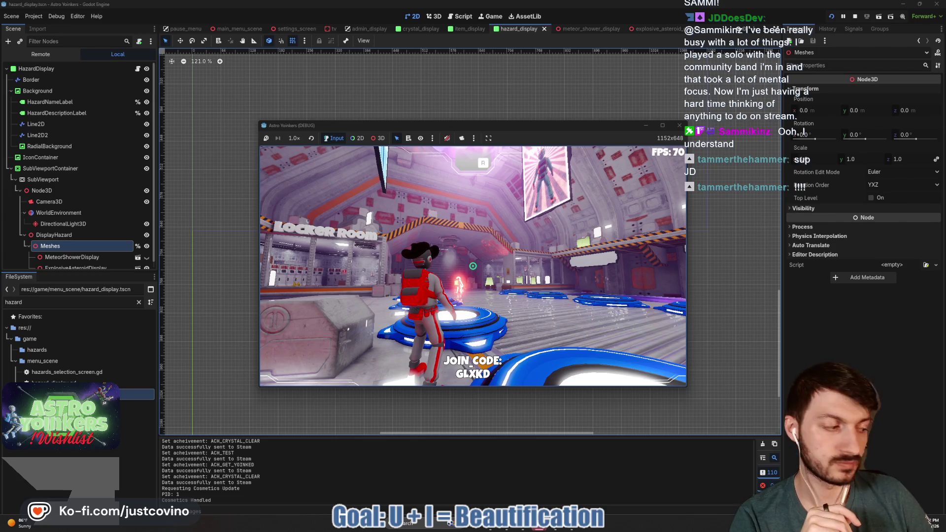
{"action": "key", "text": "w"}
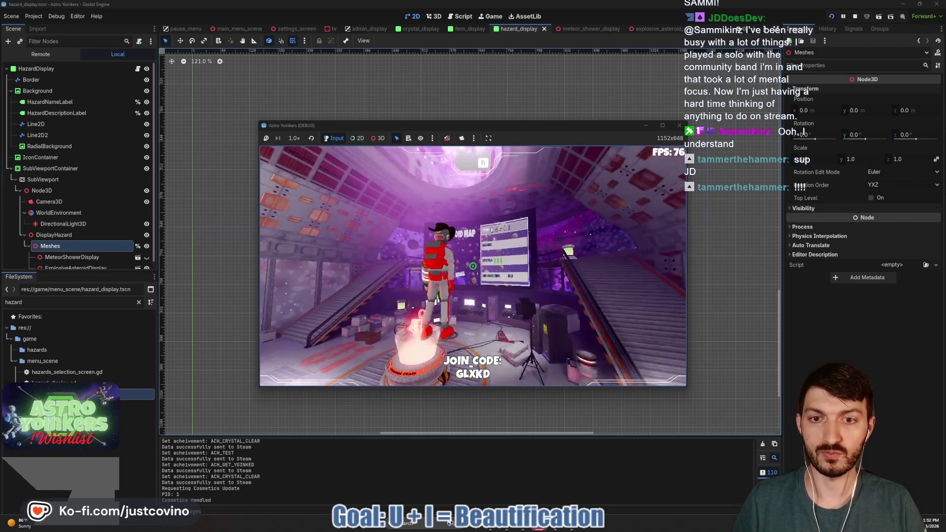
{"action": "key", "text": "space"}
{"action": "key", "text": "w"}
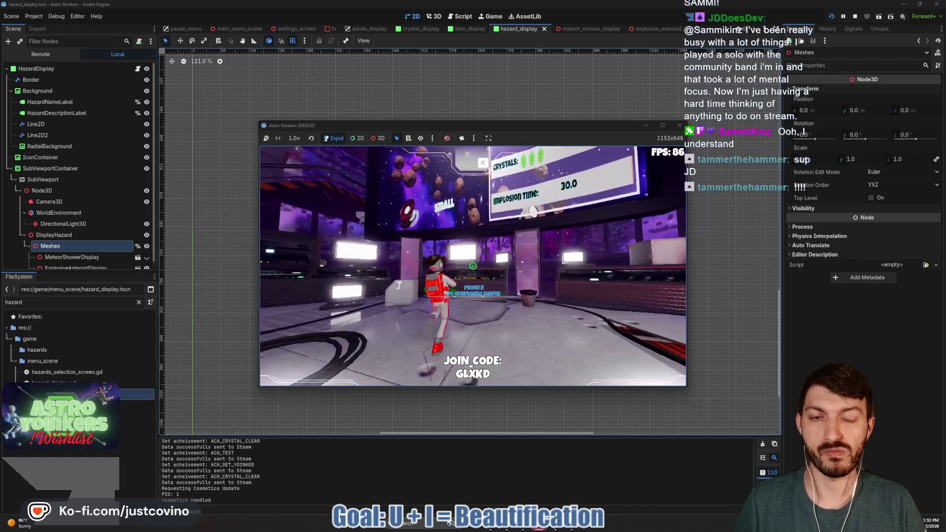
{"action": "key", "text": "e"}
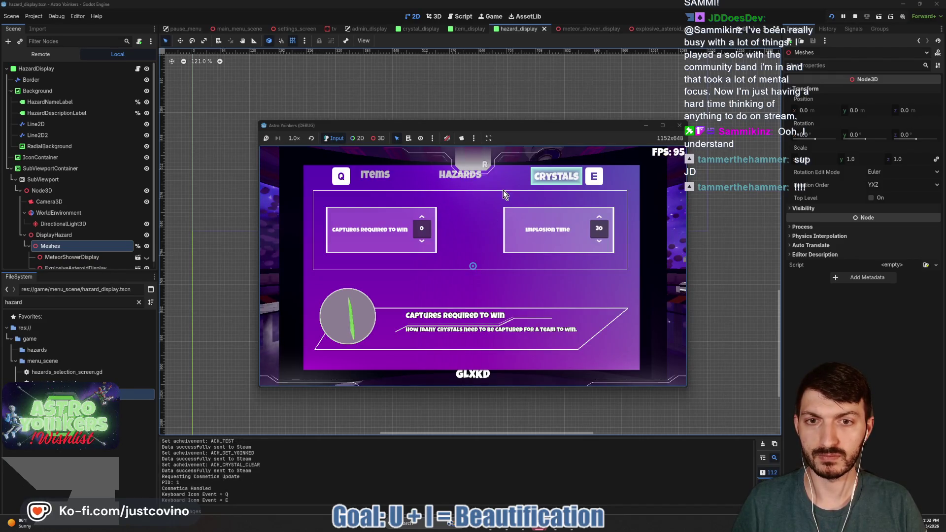
{"action": "left_click", "coordinate": [464, 178]}
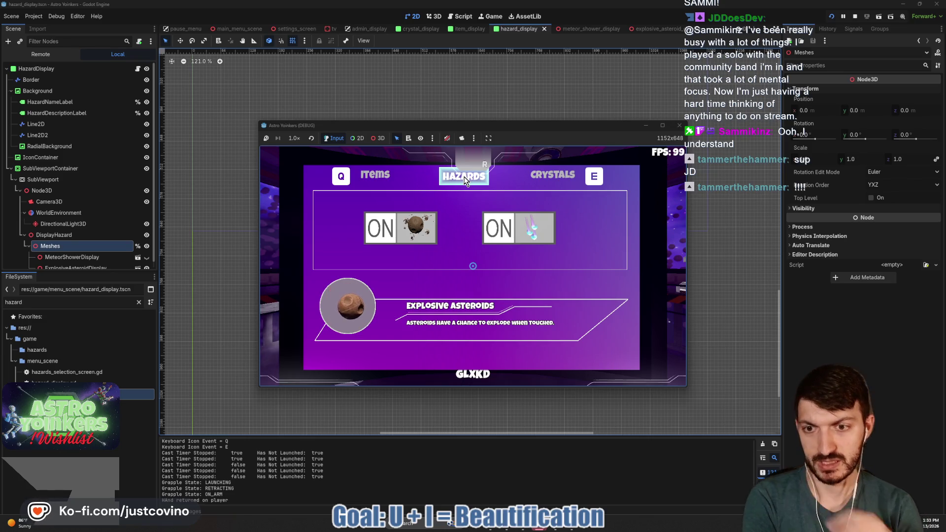
{"action": "left_click", "coordinate": [854, 19]}
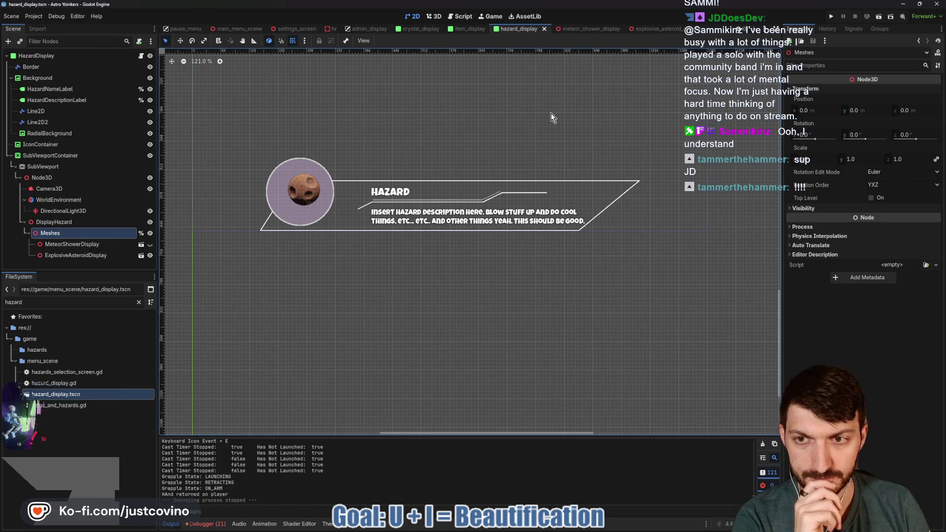
Shift the explosive asteroid's pieces slightly left along X and save that scene
{"action": "left_click", "coordinate": [651, 29]}
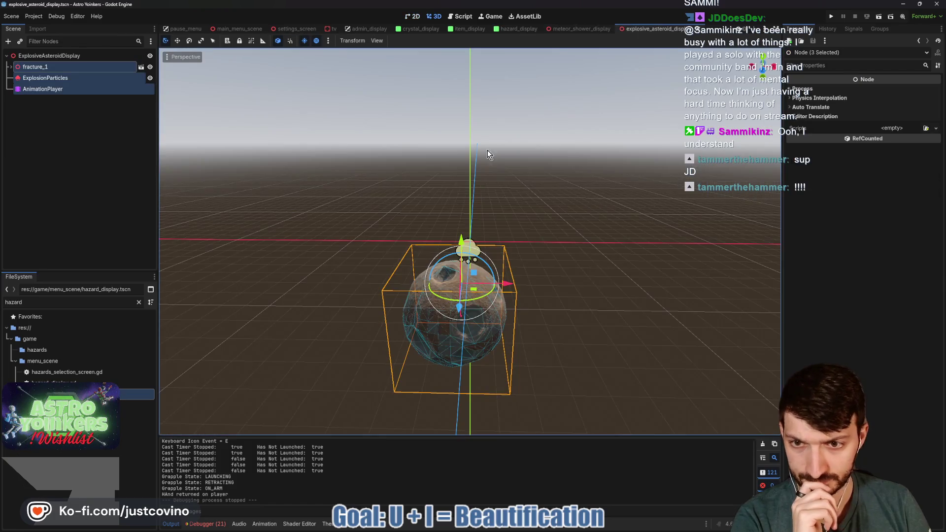
{"action": "left_click_drag", "start_coordinate": [511, 286], "coordinate": [507, 284]}
{"action": "key", "text": "ctrl+s"}
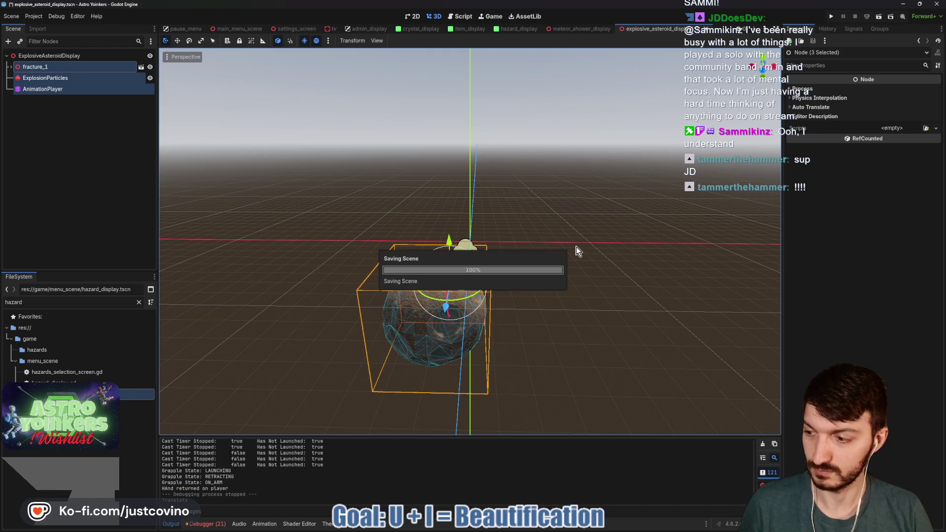
Shrink the ExplosiveAsteroidDisplay instance slightly on the hazard card in 2D
{"action": "left_click", "coordinate": [520, 29]}
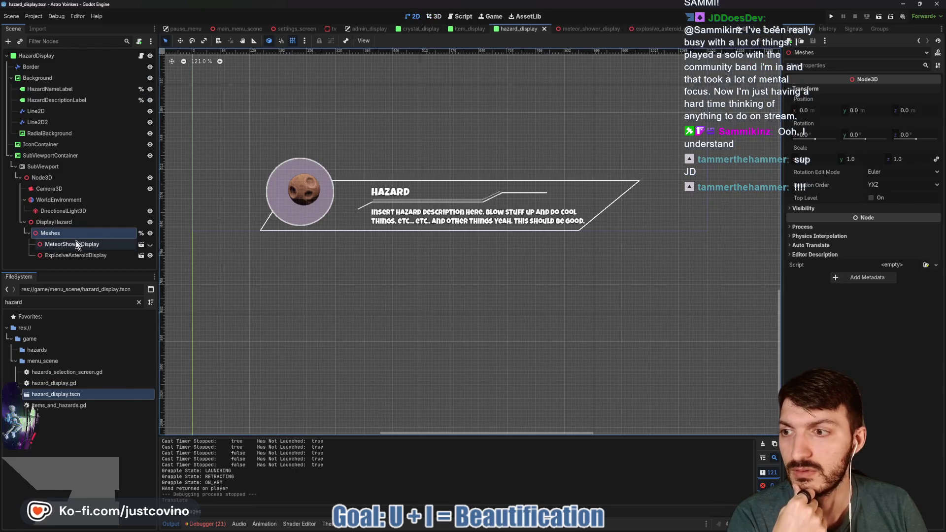
{"action": "left_click", "coordinate": [72, 255]}
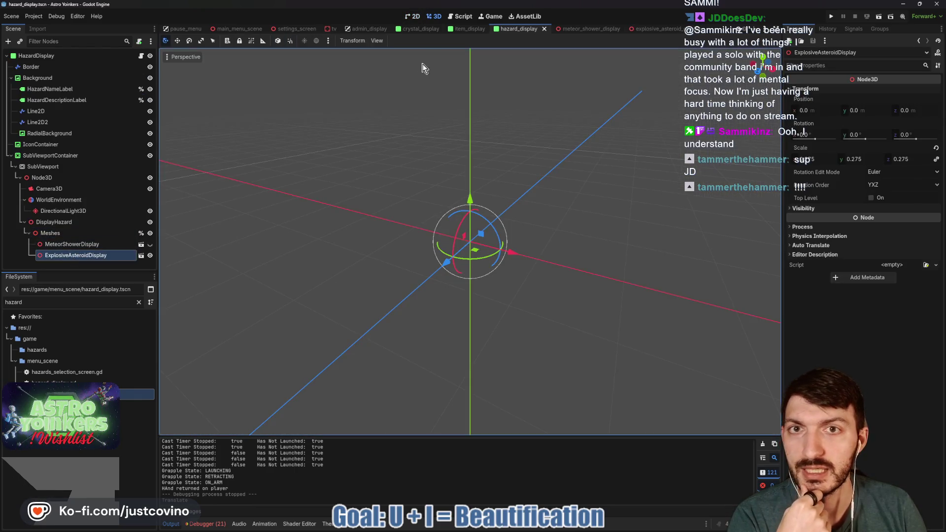
{"action": "left_click", "coordinate": [411, 18]}
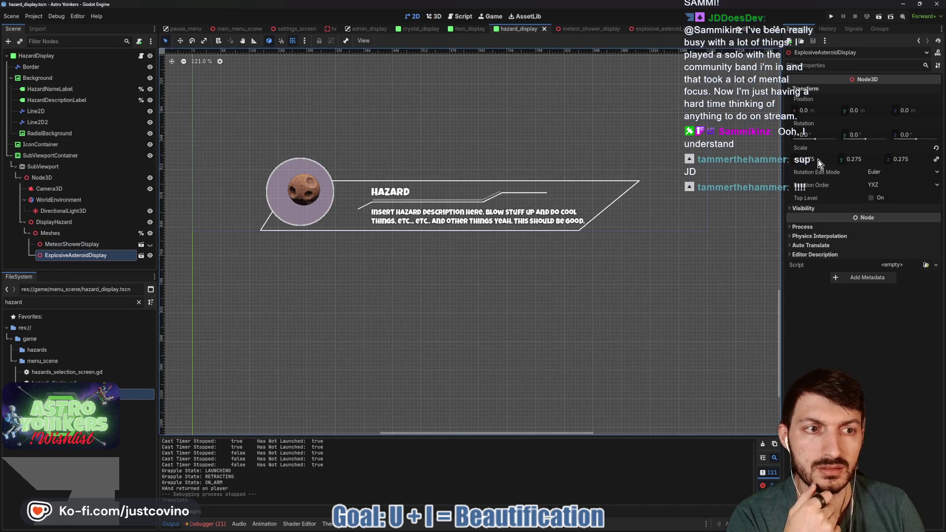
{"action": "left_click_drag", "start_coordinate": [818, 160], "coordinate": [814, 160]}
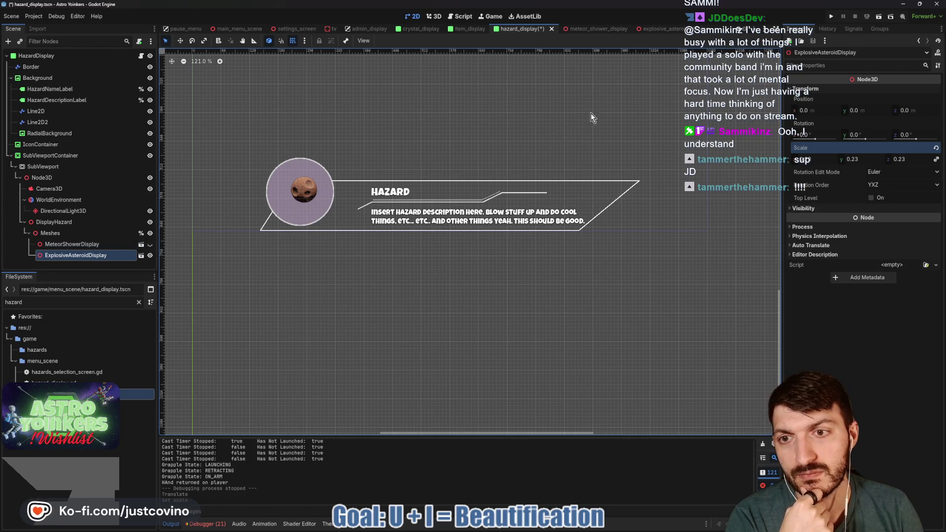
Readjust the asteroid pieces along X, then save both the asteroid and hazard display scenes
{"action": "left_click", "coordinate": [674, 28]}
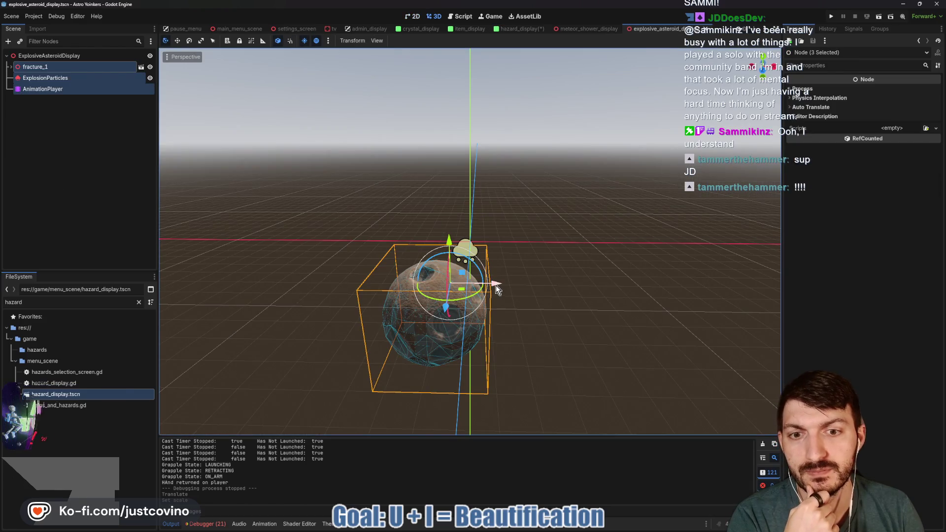
{"action": "left_click_drag", "start_coordinate": [495, 285], "coordinate": [503, 286]}
{"action": "key", "text": "ctrl+s"}
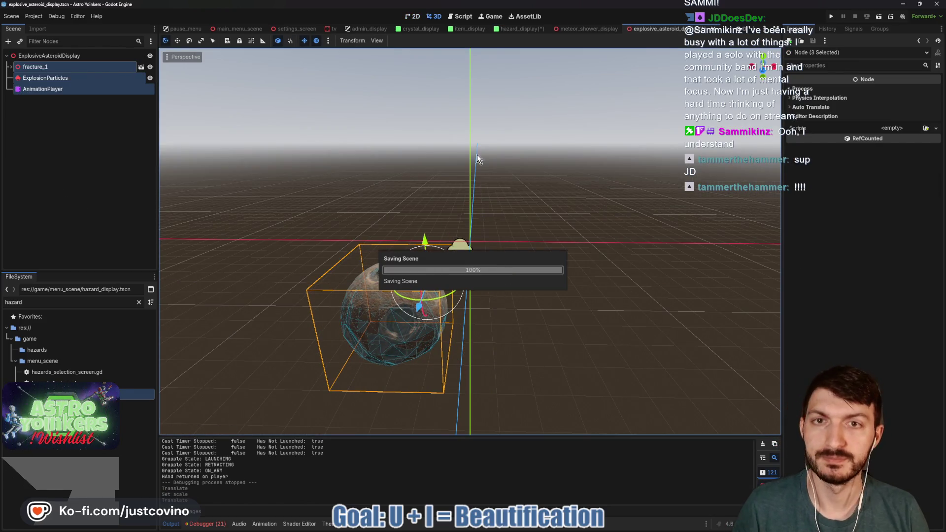
{"action": "left_click", "coordinate": [516, 30]}
{"action": "left_click", "coordinate": [413, 16]}
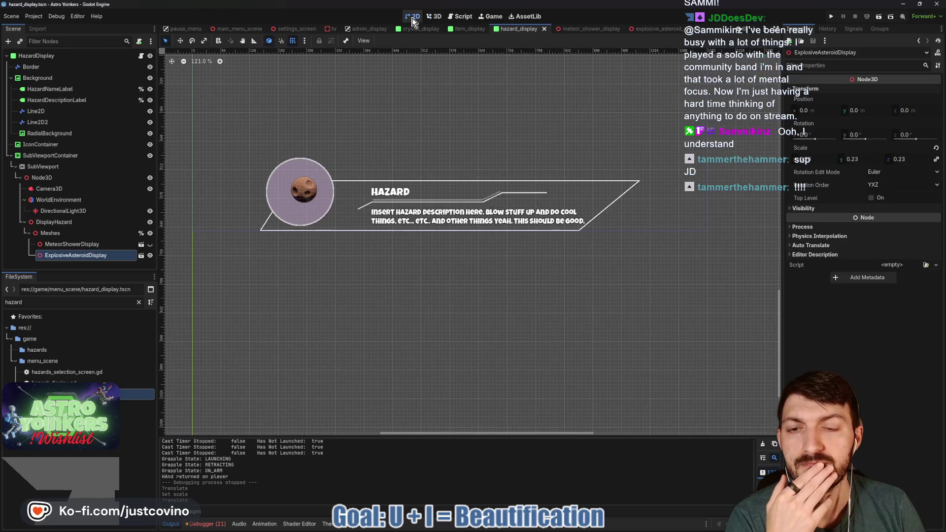
{"action": "key", "text": "ctrl+s"}
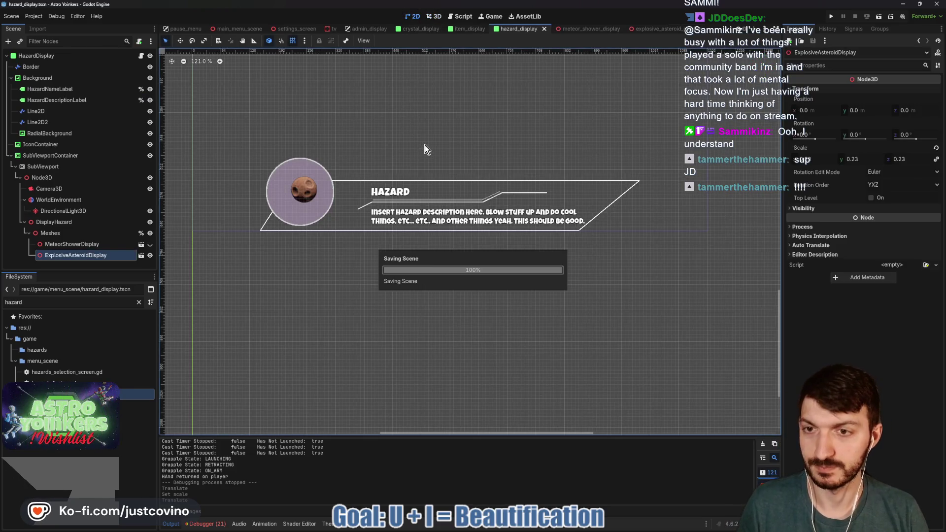
Toggle ExplosiveAsteroidDisplay visibility off and on, then open the asteroid scene's animations
{"action": "left_click", "coordinate": [149, 257]}
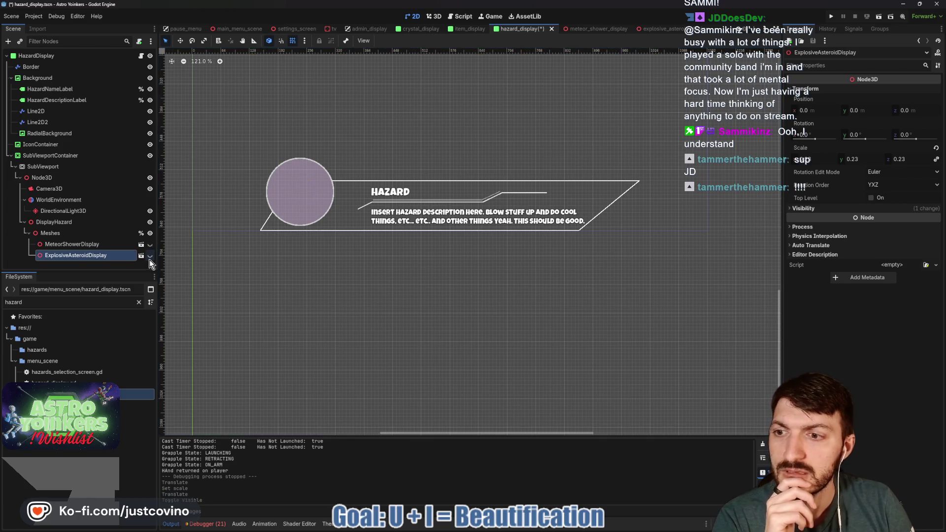
{"action": "left_click", "coordinate": [149, 257]}
{"action": "left_click", "coordinate": [141, 255]}
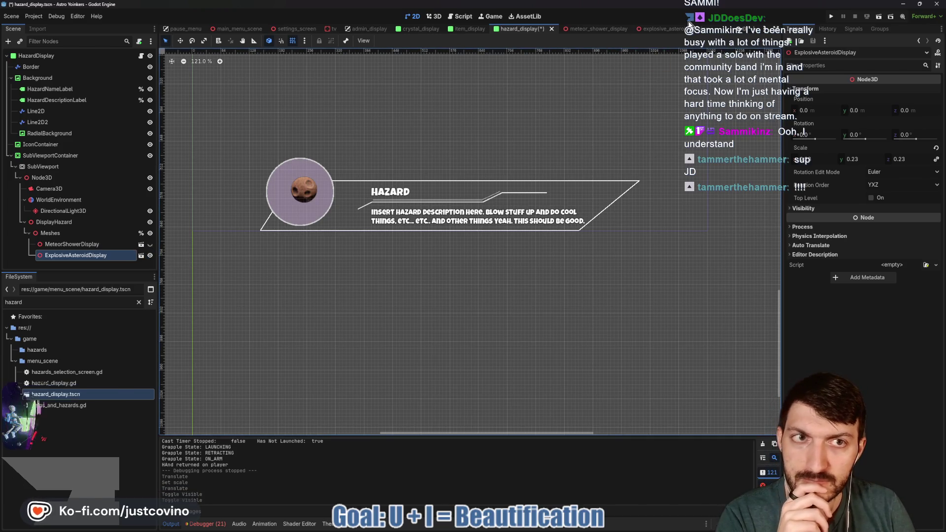
{"action": "left_click", "coordinate": [59, 90]}
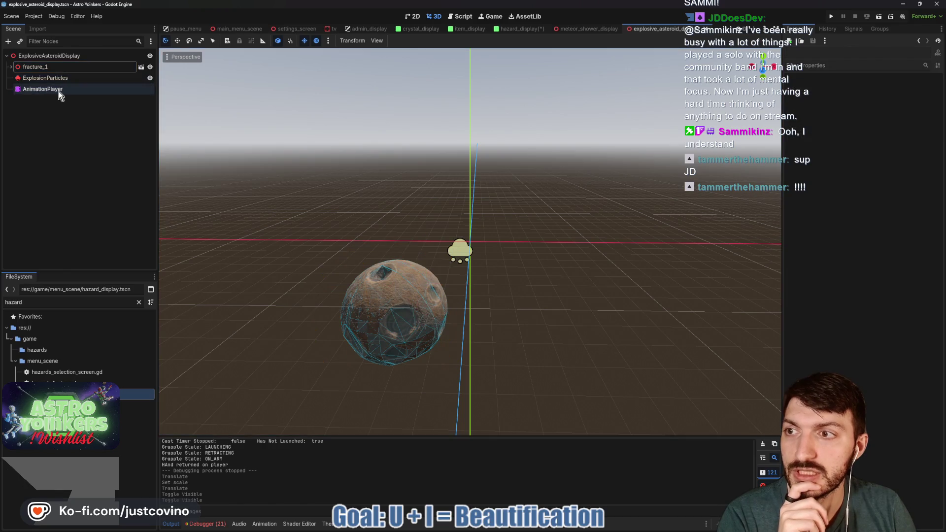
Switch to the RESET animation and select the fracture_1 position start key
{"action": "left_click", "coordinate": [322, 251]}
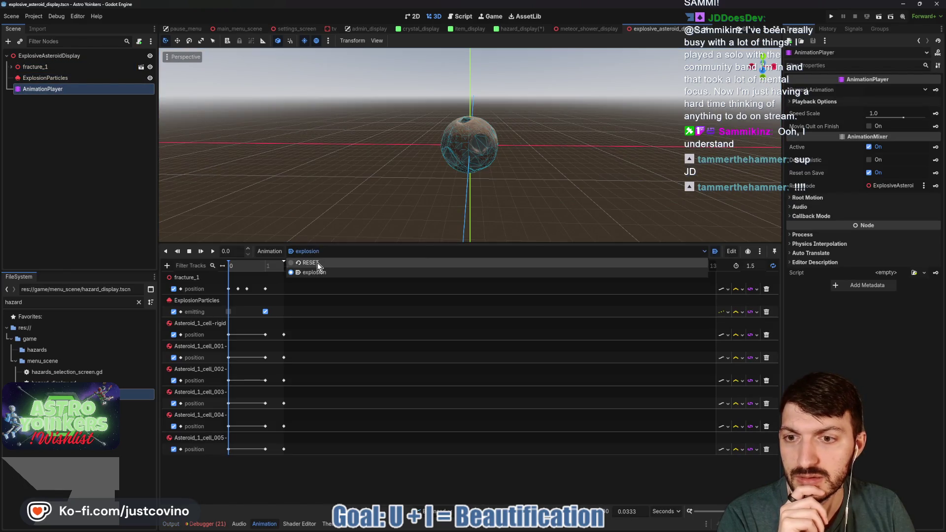
{"action": "left_click", "coordinate": [317, 262]}
{"action": "double_click", "coordinate": [194, 290]}
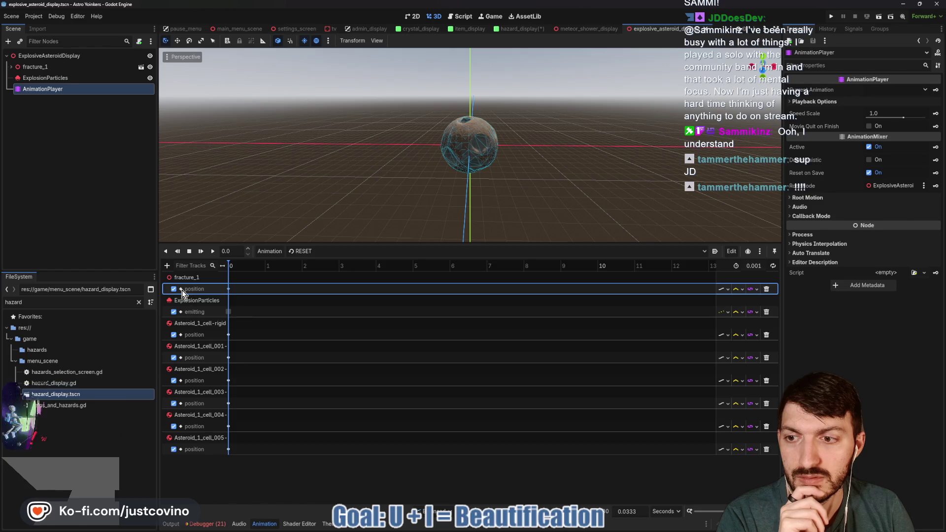
{"action": "left_click", "coordinate": [235, 291]}
{"action": "left_click", "coordinate": [229, 290]}
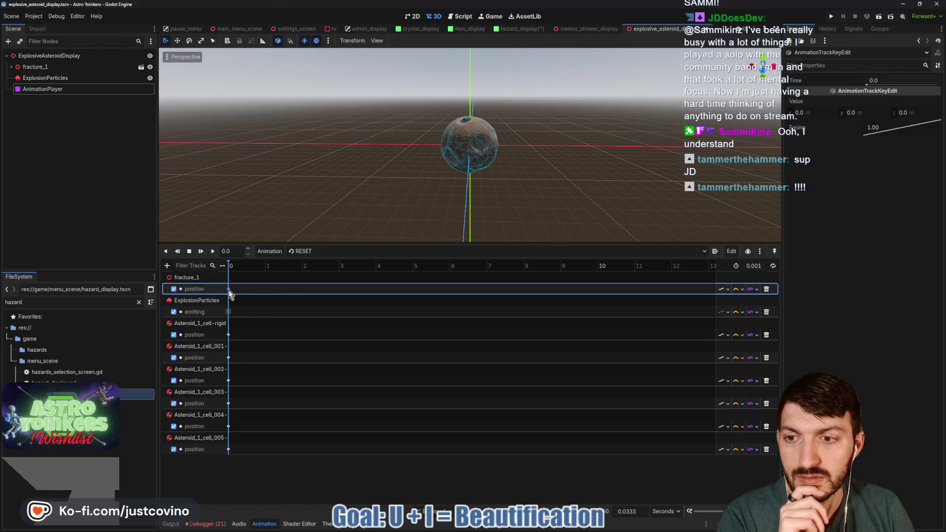
{"action": "mouse_move", "coordinate": [229, 294]}
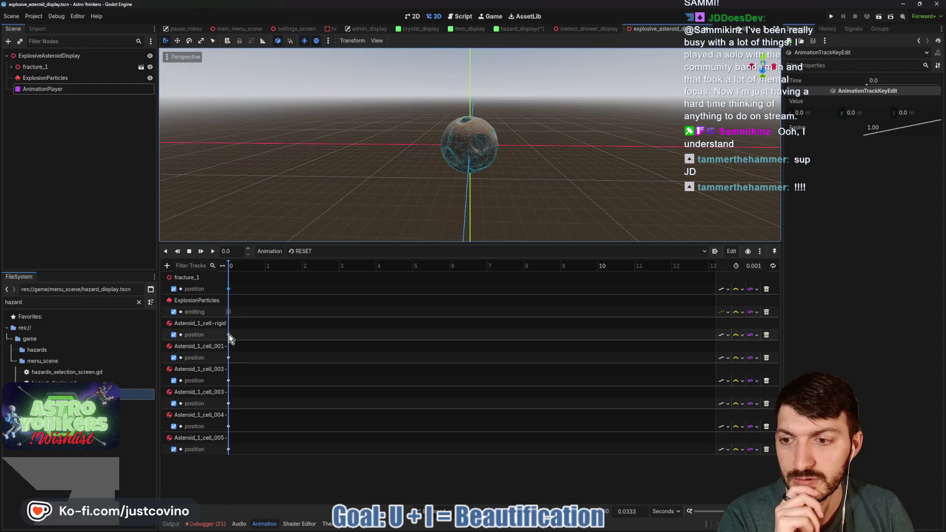
{"action": "mouse_move", "coordinate": [229, 336]}
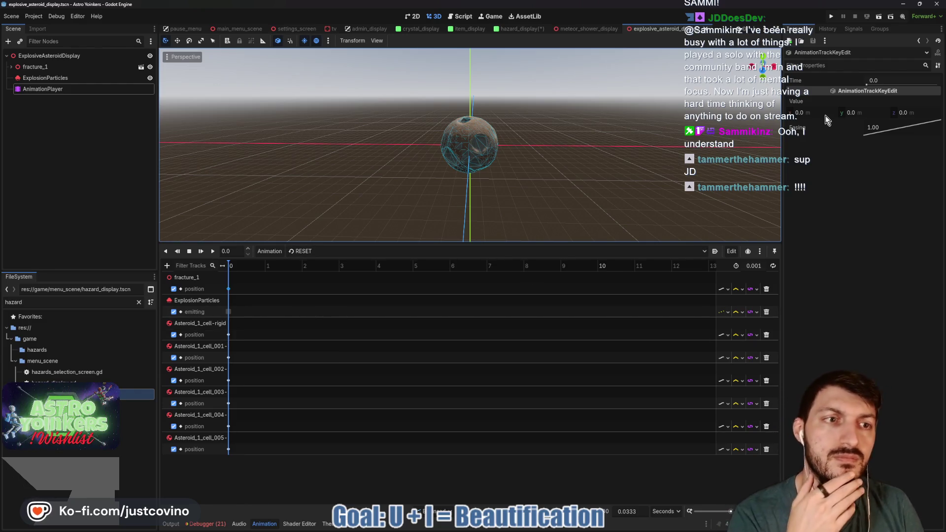
Try x values 0.2 and -0.2 on the fracture_1 start key, then reset it to 0
{"action": "left_click", "coordinate": [812, 113]}
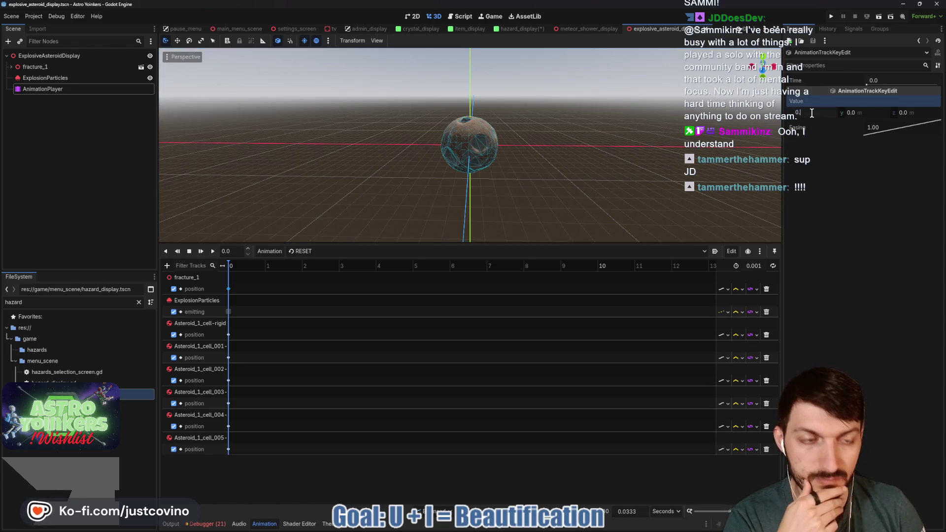
{"action": "type", "text": "2"}
{"action": "key", "text": "Return"}
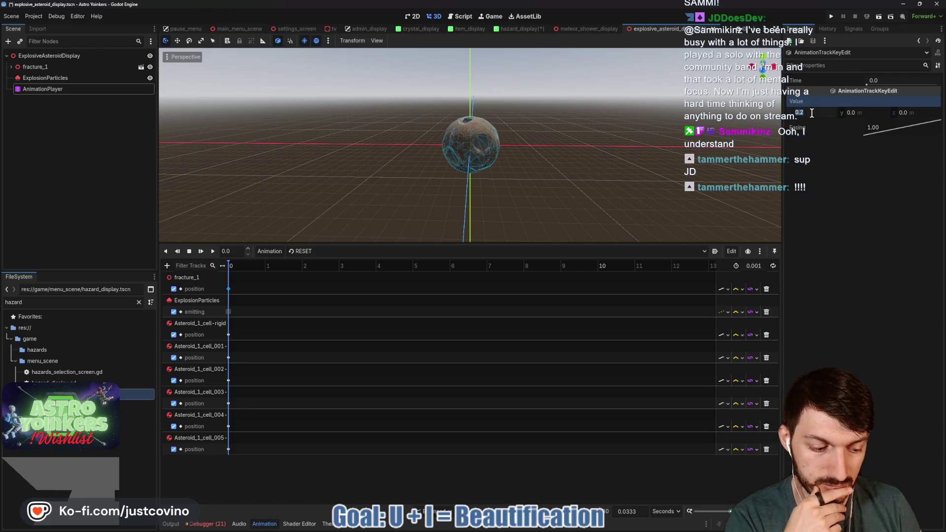
{"action": "type", "text": "-0.2"}
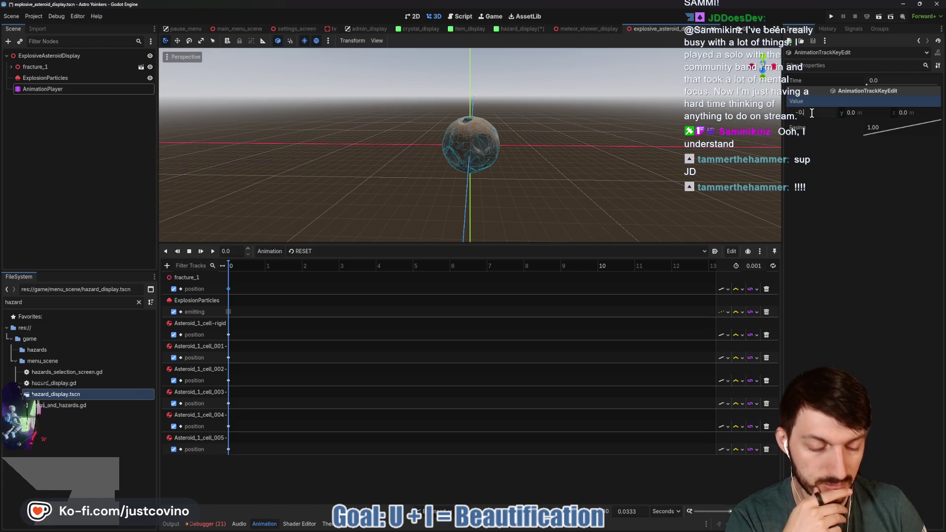
{"action": "key", "text": "Return"}
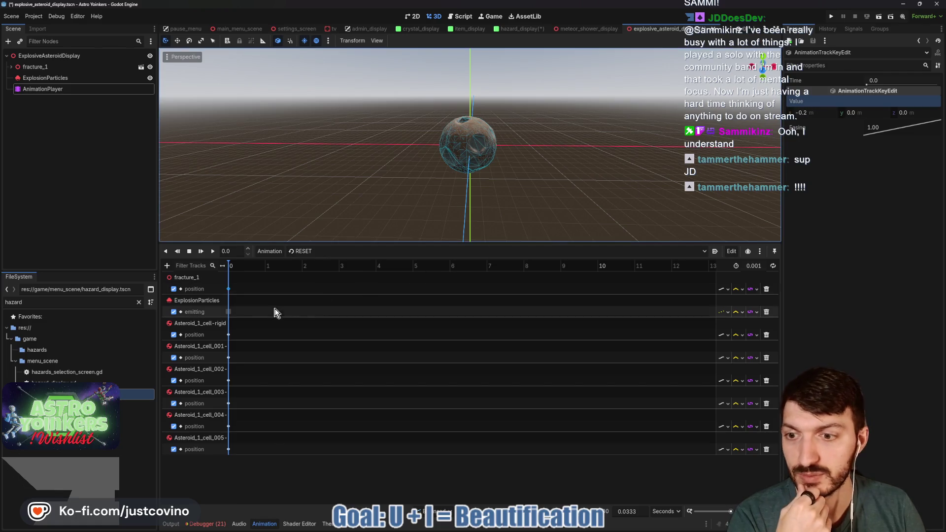
{"action": "left_click", "coordinate": [228, 335]}
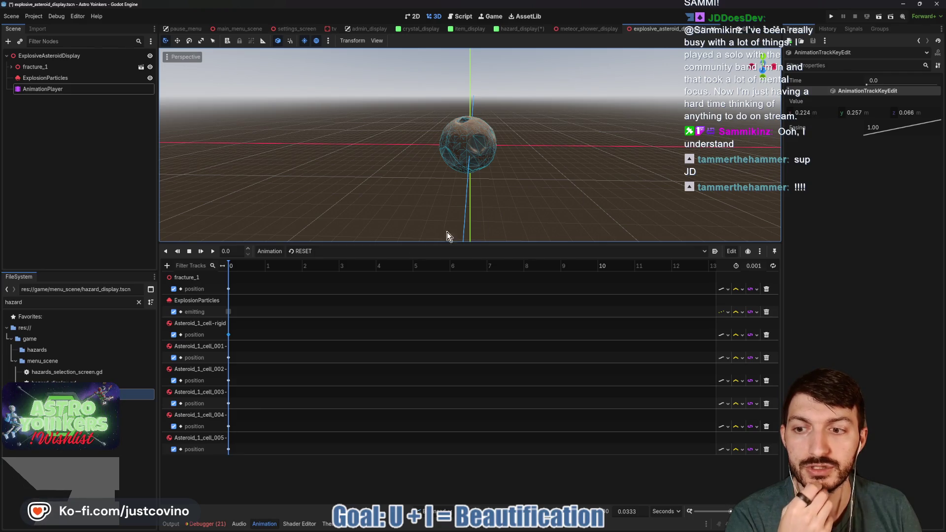
{"action": "left_click", "coordinate": [228, 289]}
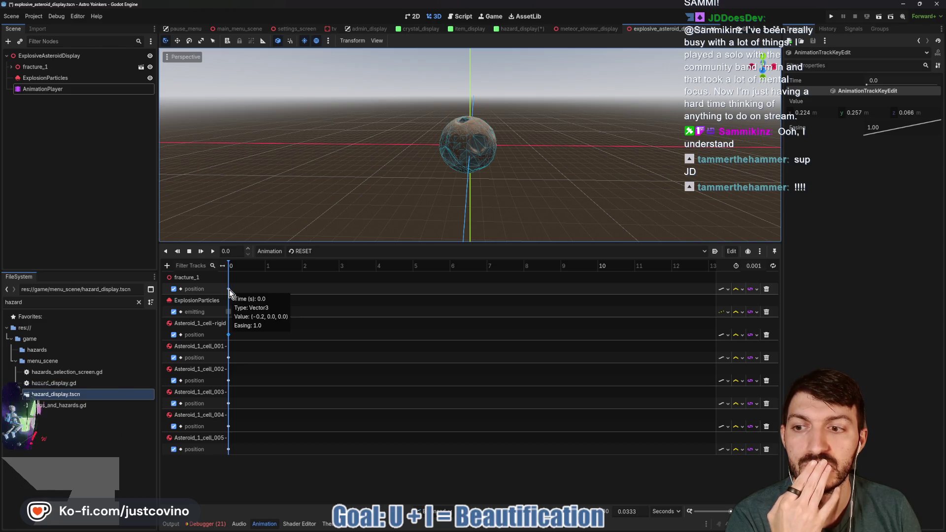
{"action": "left_click", "coordinate": [814, 112]}
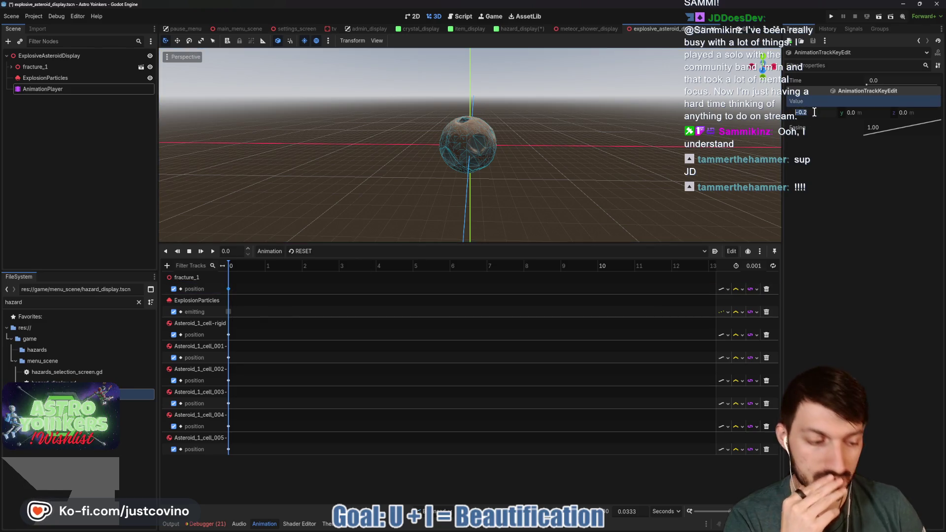
{"action": "type", "text": "0"}
{"action": "key", "text": "Return"}
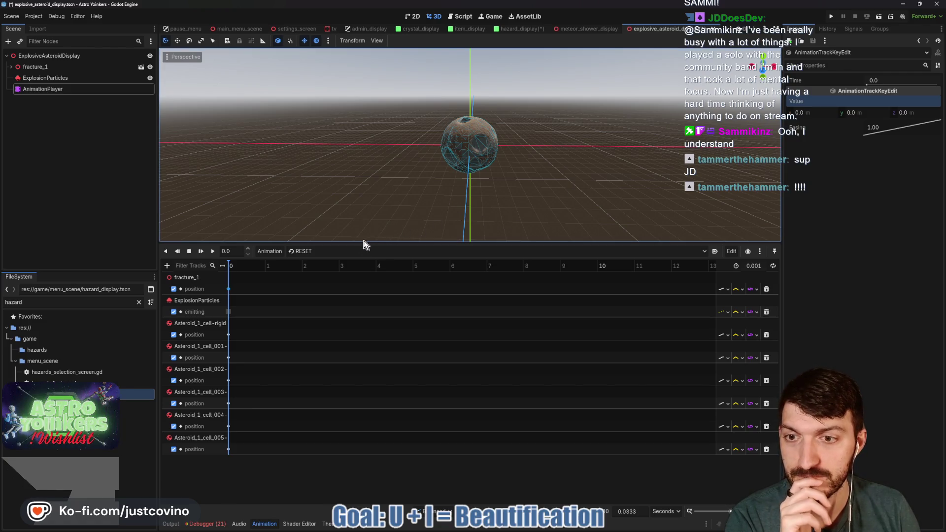
Play the explosion animation, stop it mid-burst, and return to the hazard display scene
{"action": "left_click", "coordinate": [341, 251]}
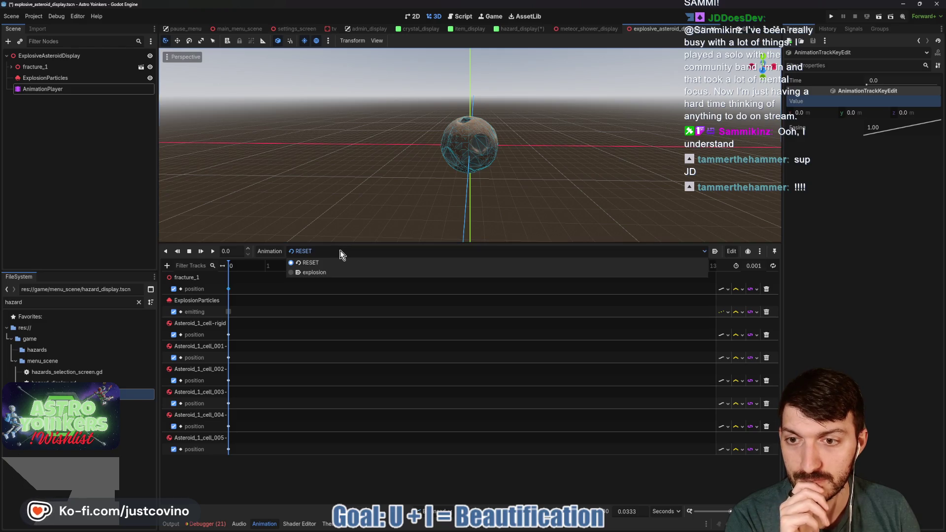
{"action": "left_click", "coordinate": [323, 275]}
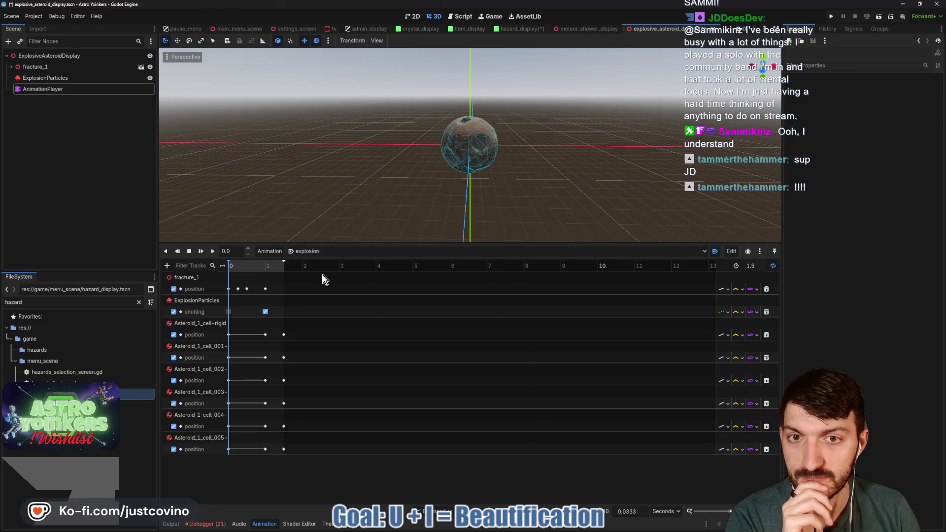
{"action": "left_click", "coordinate": [212, 252]}
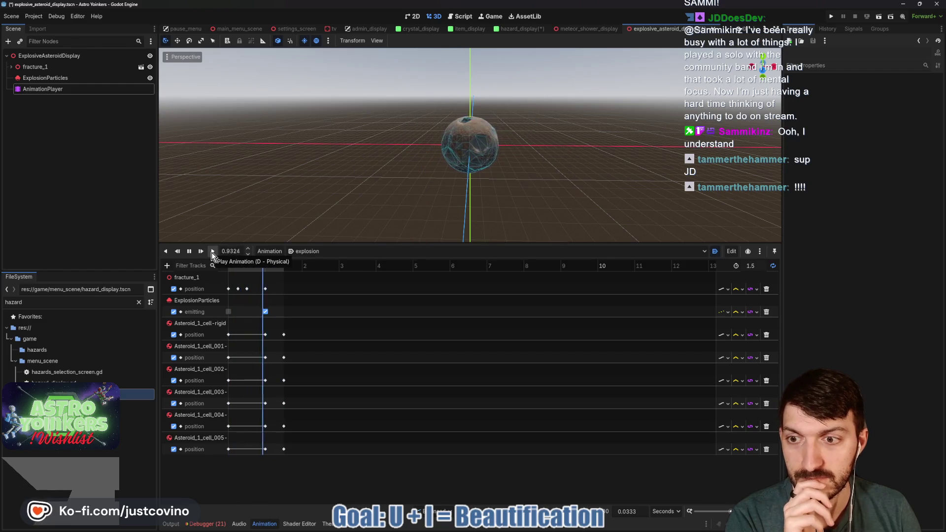
{"action": "left_click", "coordinate": [188, 253]}
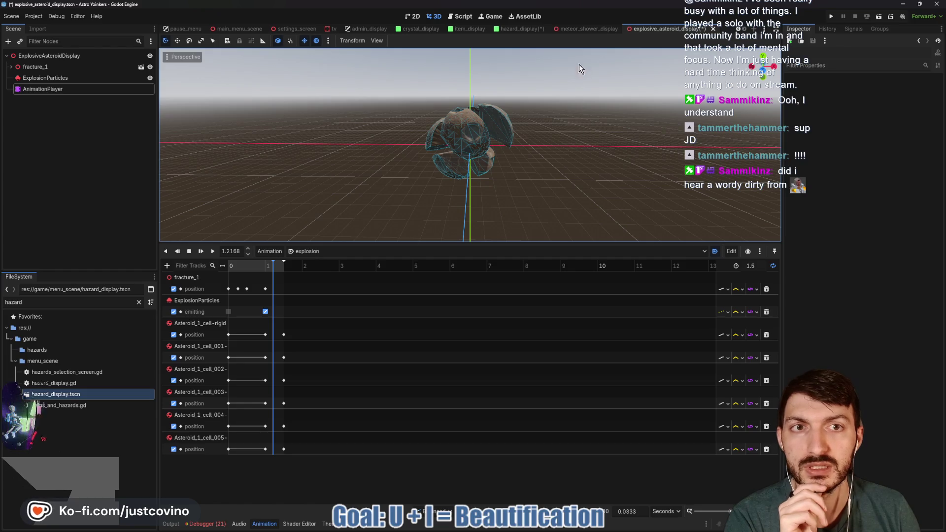
{"action": "left_click", "coordinate": [532, 29]}
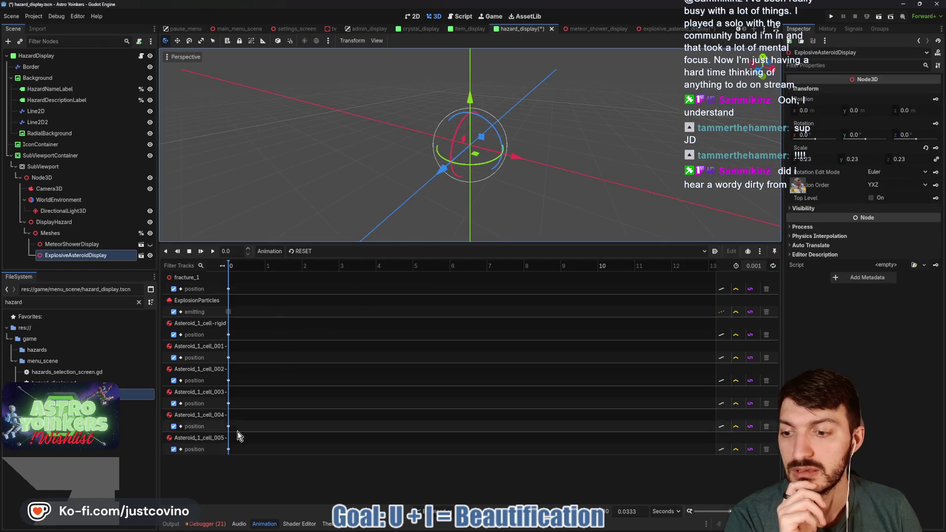
Move ExplosiveAsteroidDisplay to Position x -0.225 in 2D and save hazard_display
{"action": "left_click", "coordinate": [173, 524]}
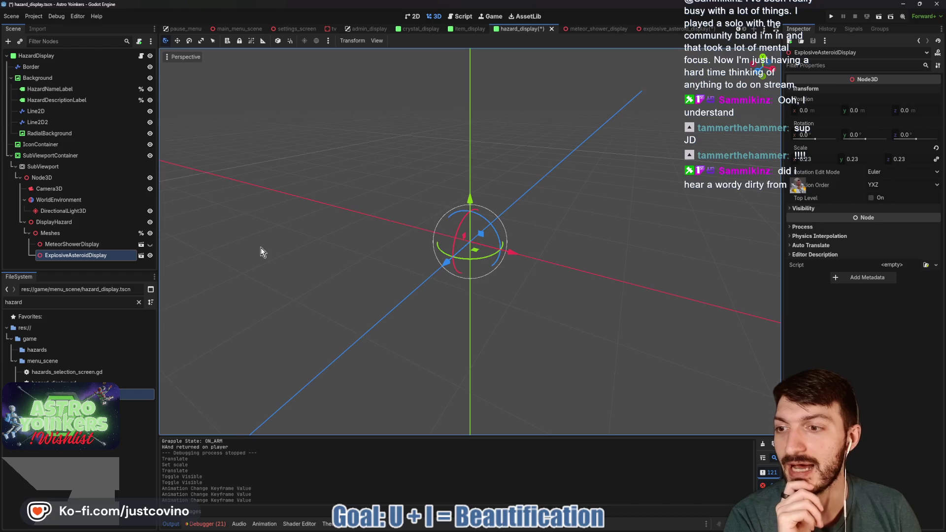
{"action": "left_click", "coordinate": [414, 15]}
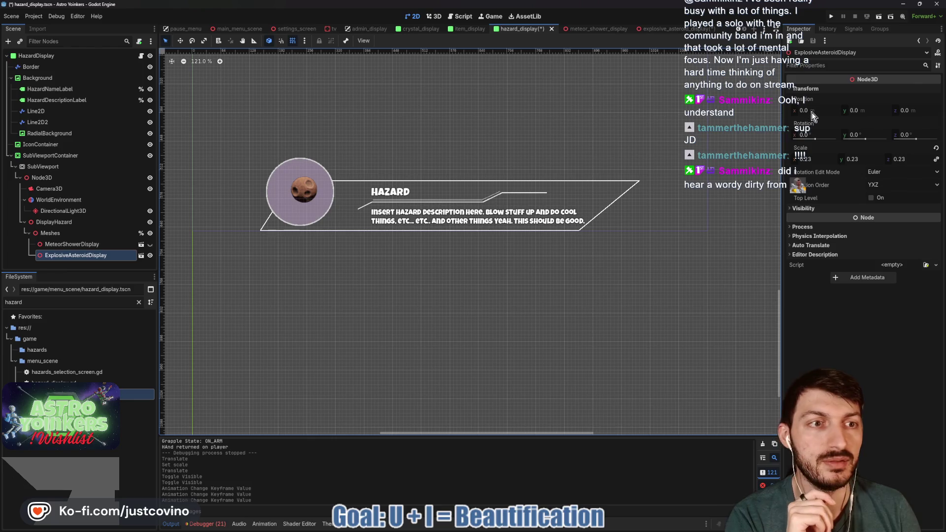
{"action": "left_click_drag", "start_coordinate": [812, 113], "coordinate": [806, 111]}
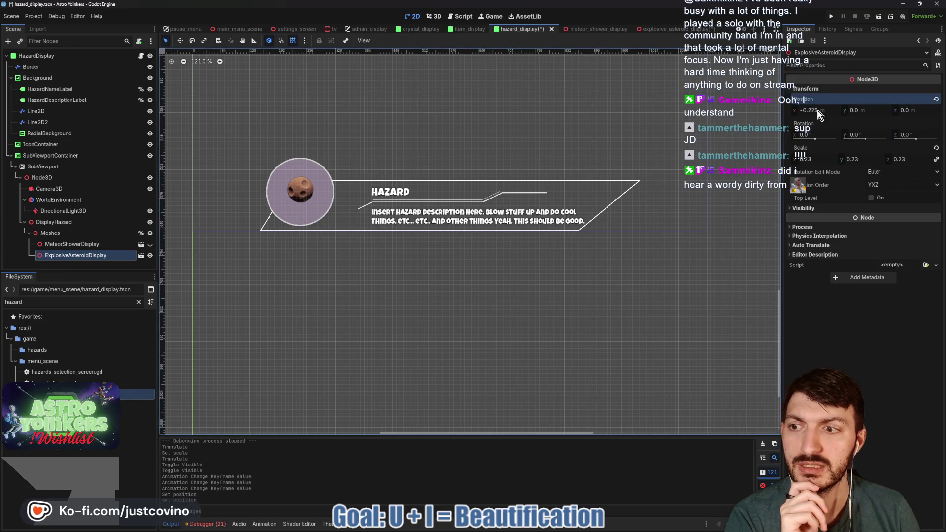
{"action": "key", "text": "ctrl+s"}
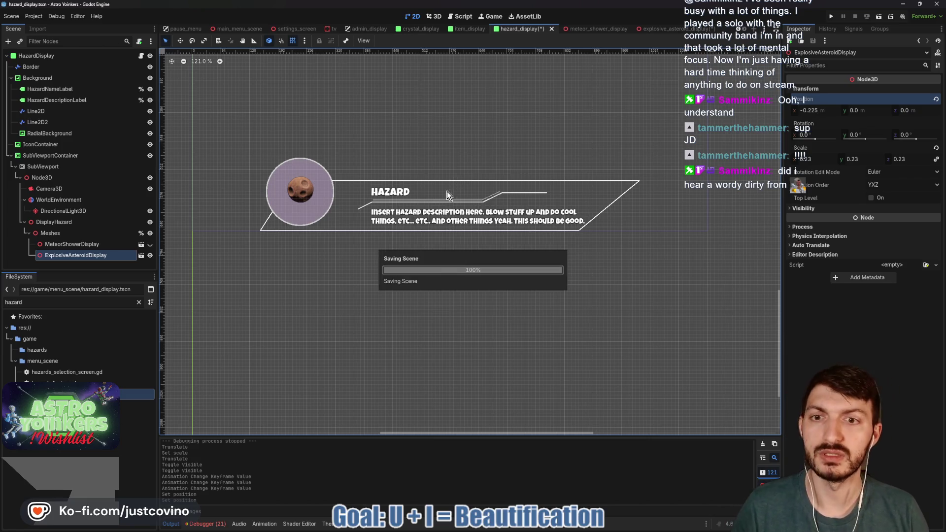
Save explosive_asteroid_display as well, then come back to the hazard card in 2D
{"action": "left_click", "coordinate": [684, 31]}
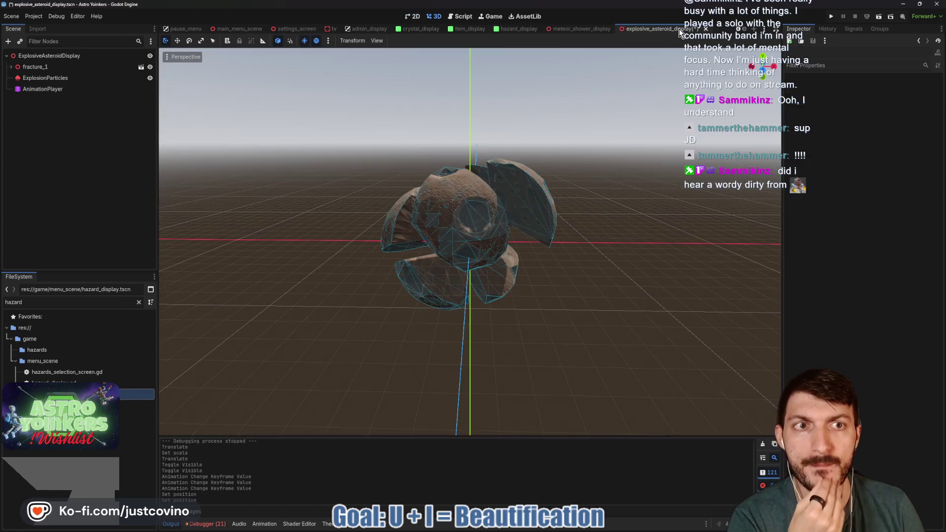
{"action": "key", "text": "ctrl+s"}
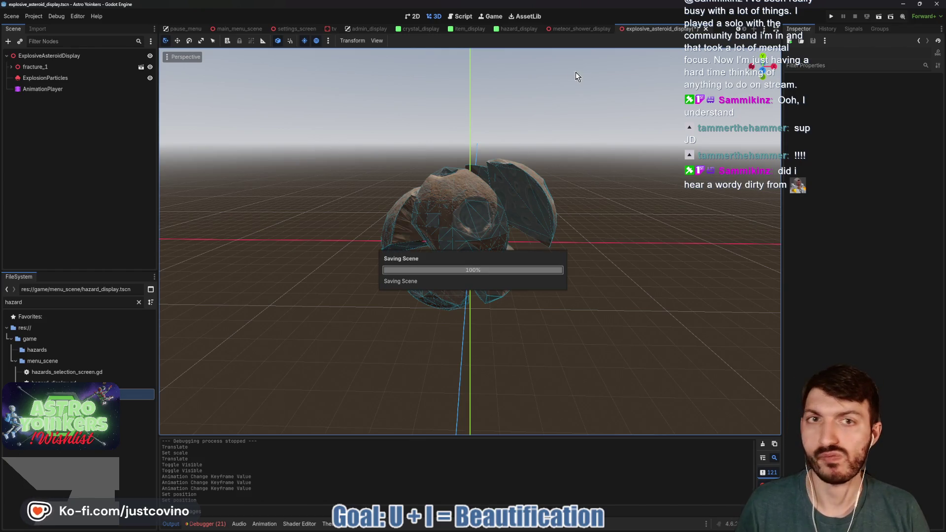
{"action": "left_click", "coordinate": [592, 28]}
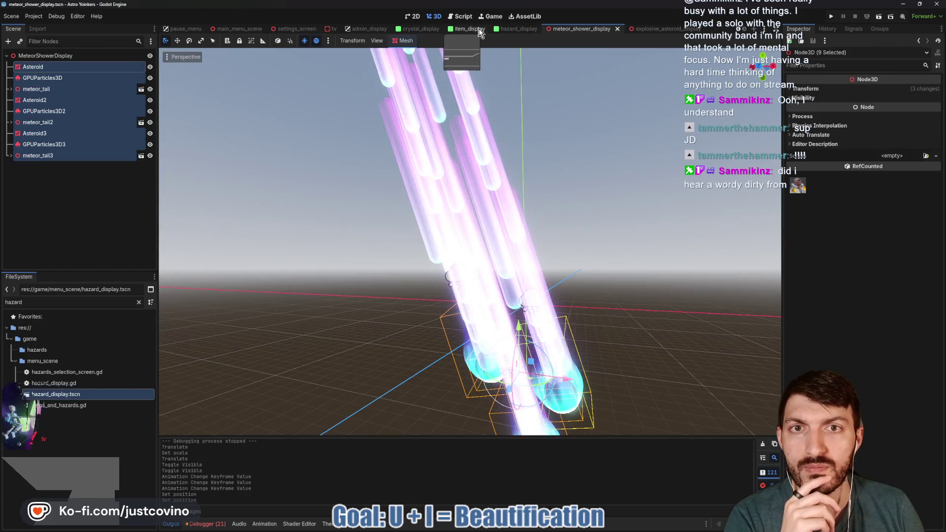
{"action": "left_click", "coordinate": [516, 27]}
{"action": "left_click", "coordinate": [412, 16]}
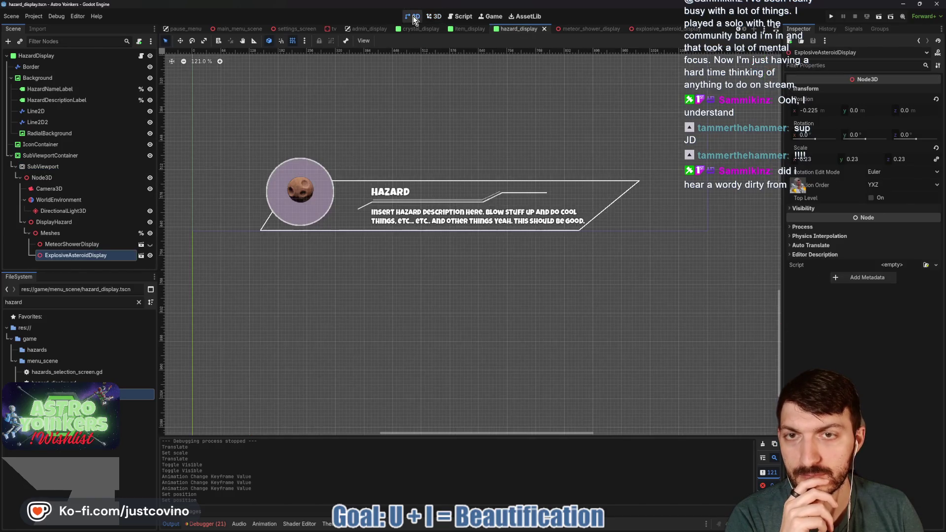
Launch the game, close one debug window, and start a private game session
{"action": "left_click", "coordinate": [832, 17]}
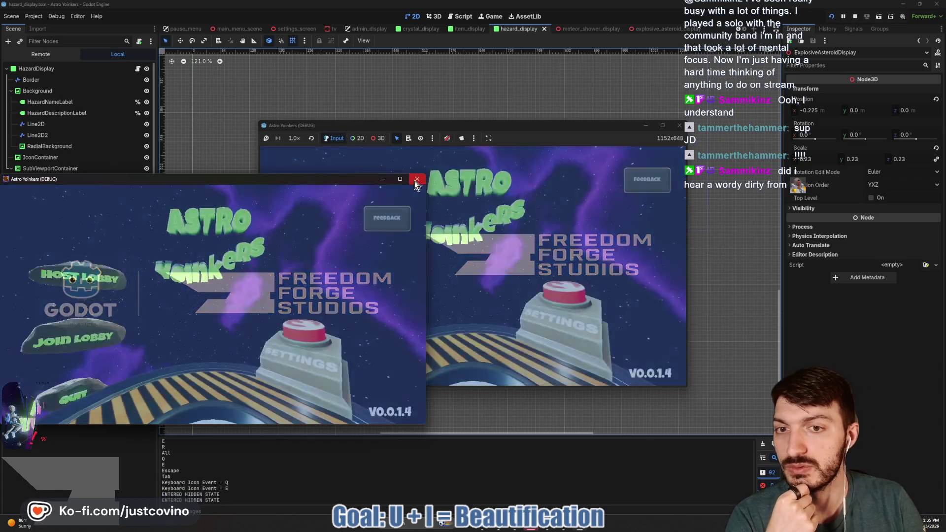
{"action": "left_click", "coordinate": [417, 179]}
{"action": "left_click", "coordinate": [457, 228]}
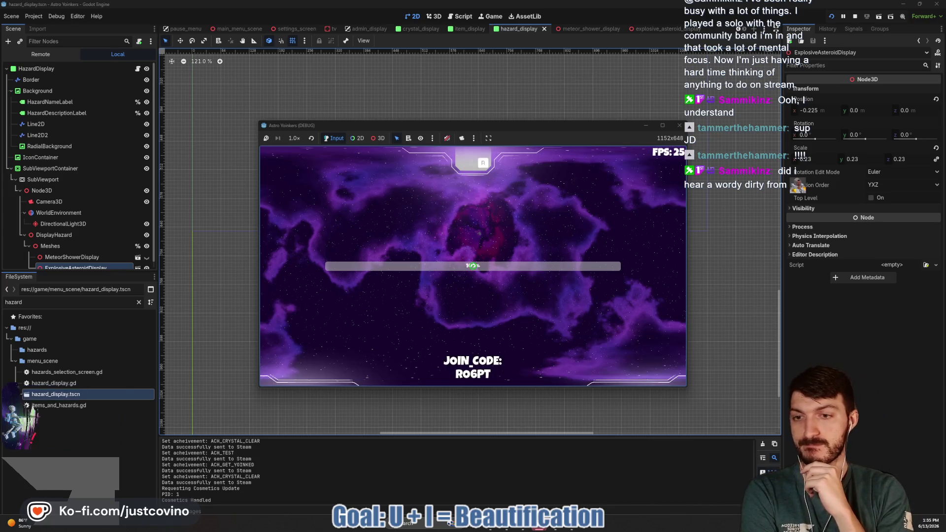
Walk to the admin screen, check the match menu's Hazards settings, then stop the game
{"action": "key", "text": "w"}
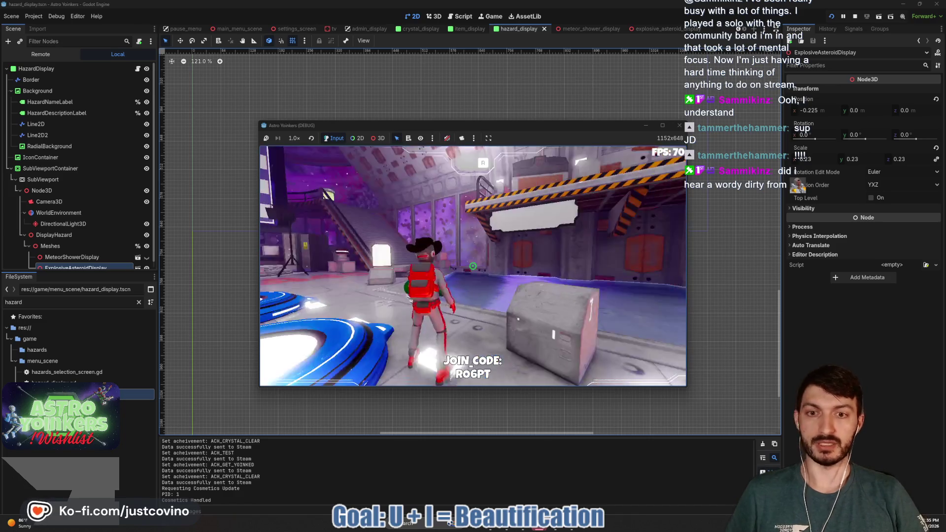
{"action": "key", "text": "w"}
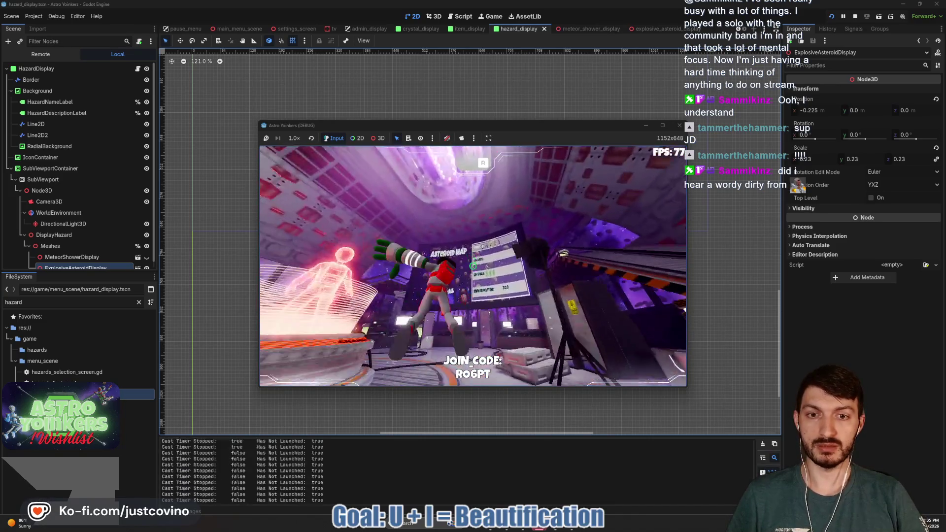
{"action": "key", "text": "s"}
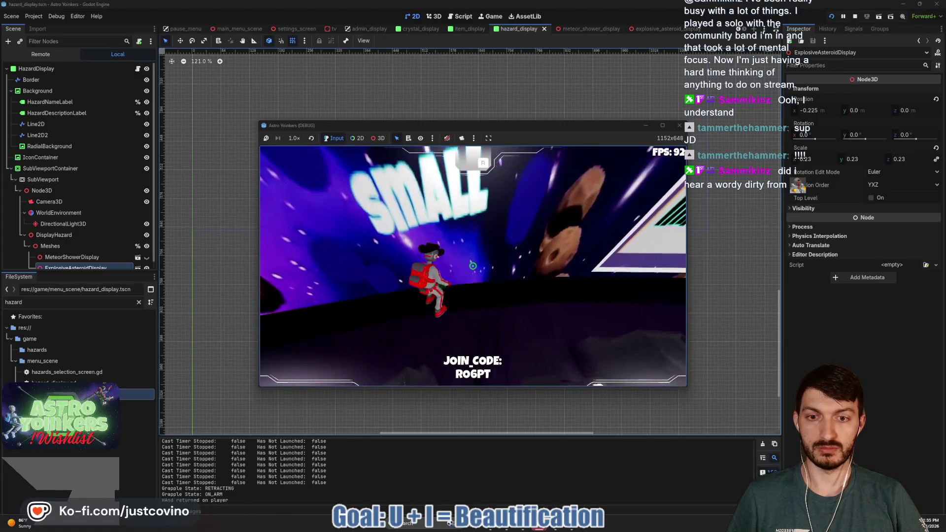
{"action": "key", "text": "e"}
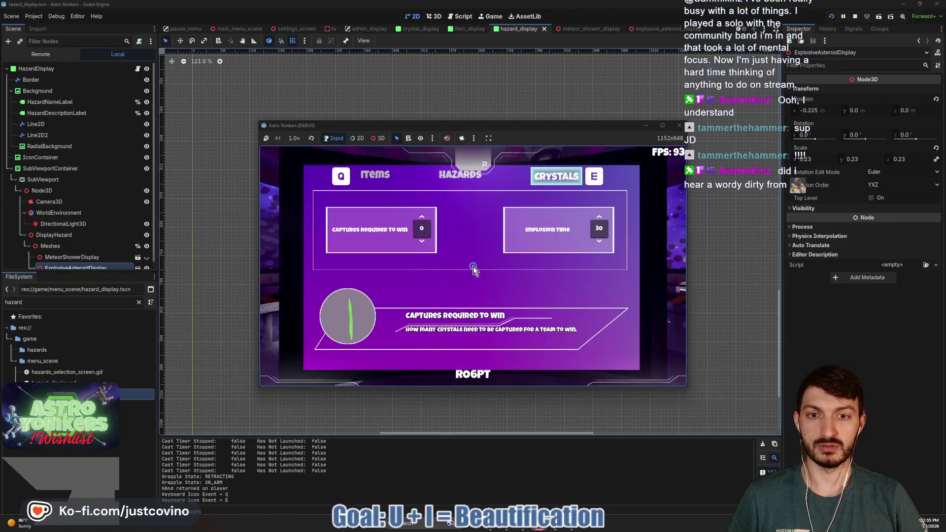
{"action": "left_click", "coordinate": [465, 181]}
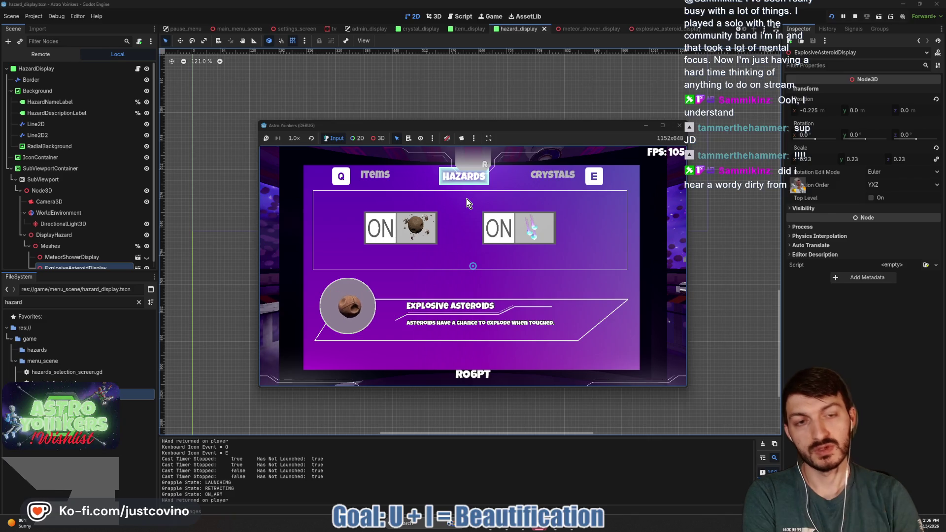
{"action": "left_click", "coordinate": [855, 17]}
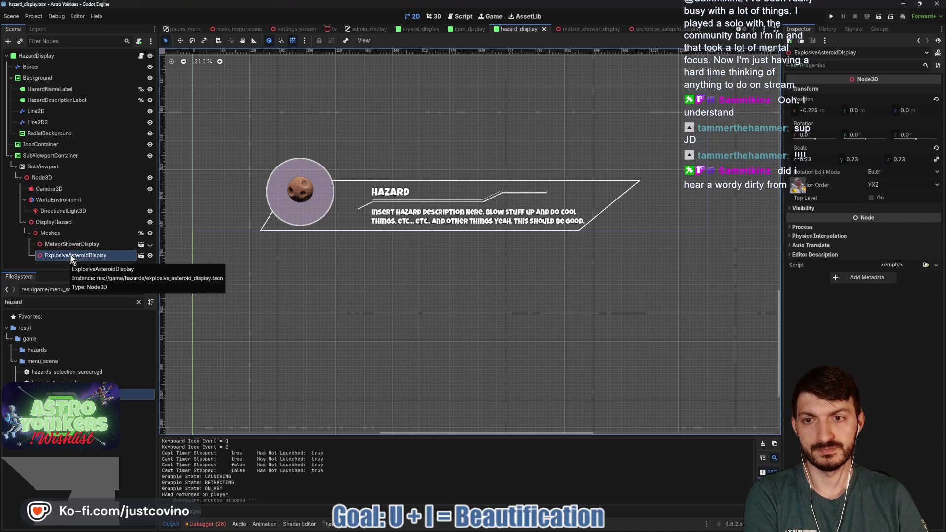
Set the asteroid's scale to 0.15, move it to X -0.275 and lower in Y, and save
{"action": "left_click", "coordinate": [815, 159]}
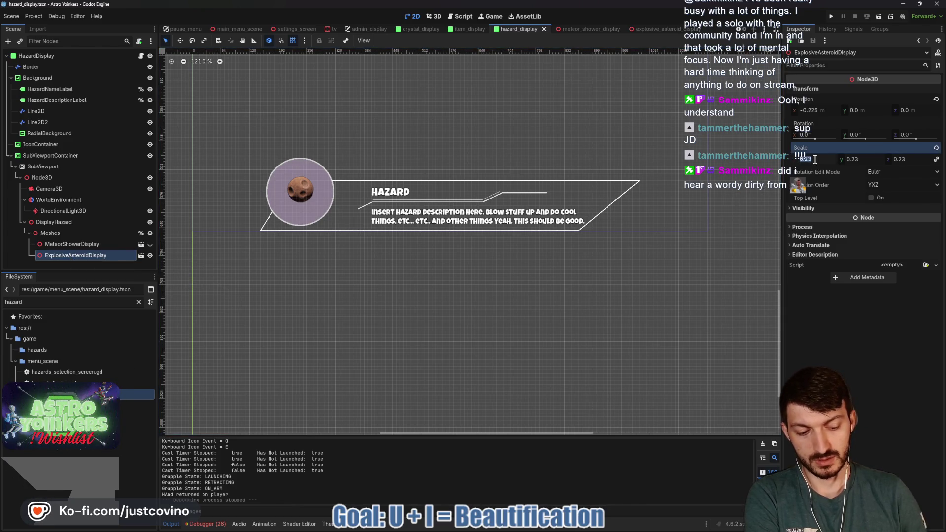
{"action": "type", "text": "5"}
{"action": "key", "text": "Return"}
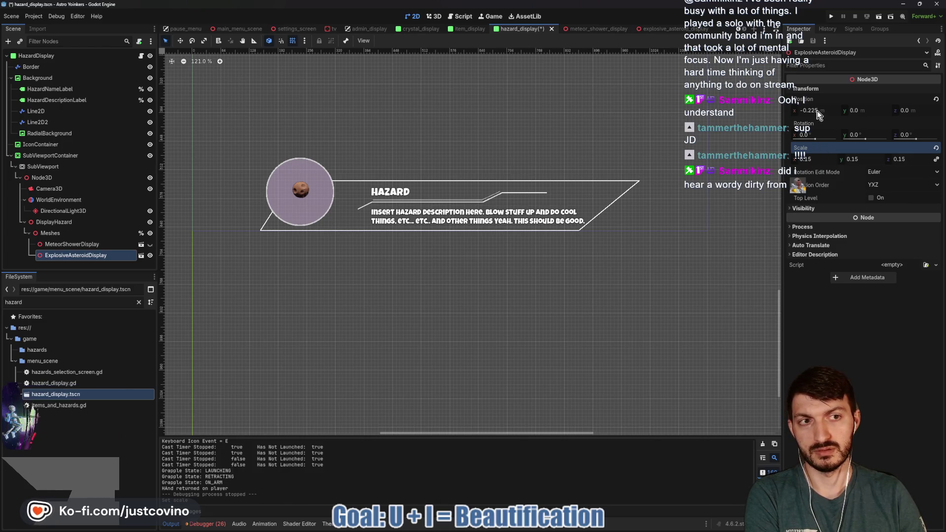
{"action": "left_click_drag", "start_coordinate": [819, 112], "coordinate": [804, 111]}
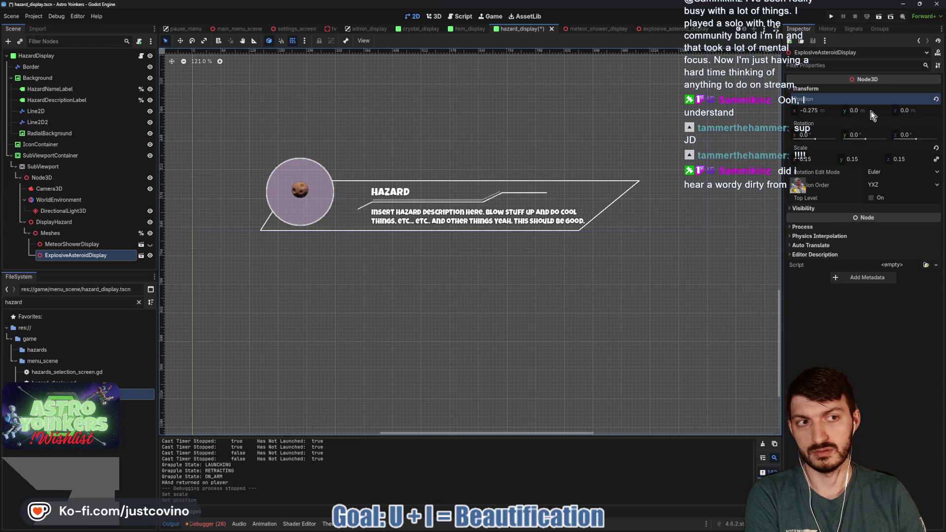
{"action": "left_click_drag", "start_coordinate": [871, 111], "coordinate": [842, 111]}
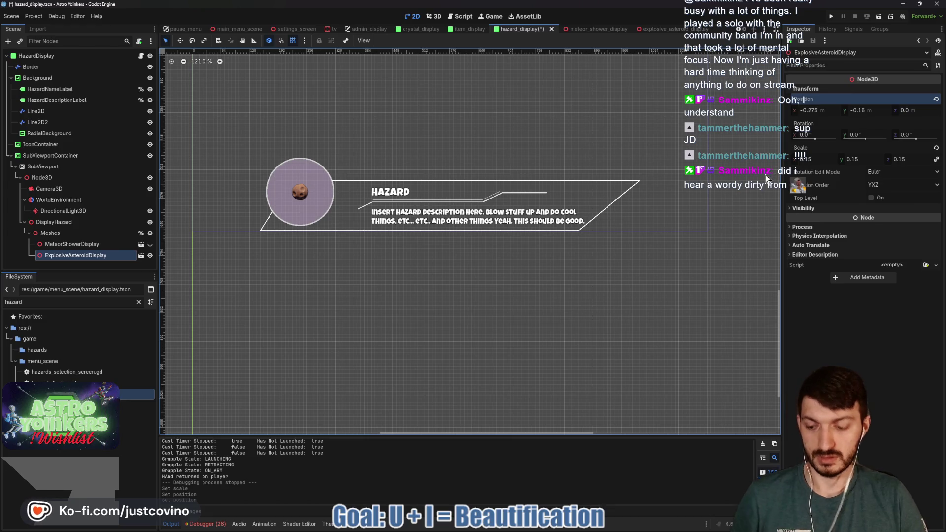
{"action": "key", "text": "ctrl+s"}
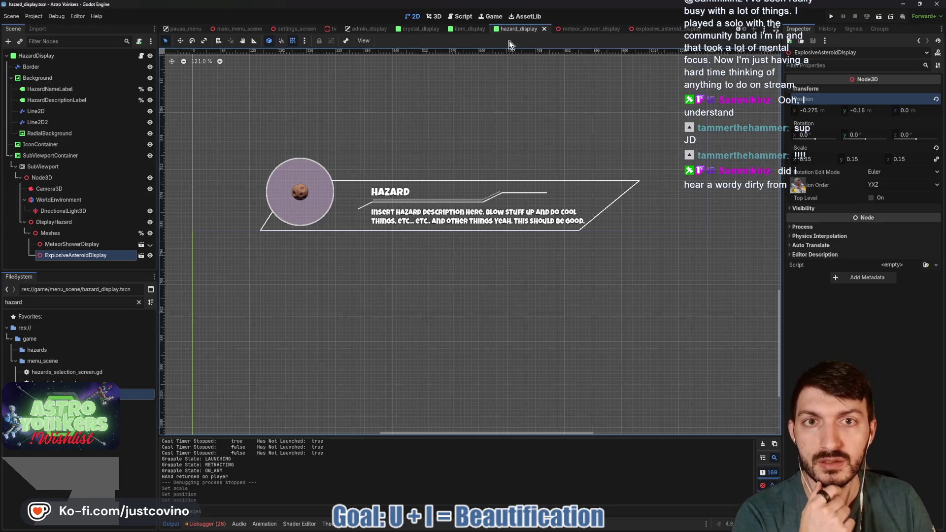
{"action": "left_click", "coordinate": [367, 28]}
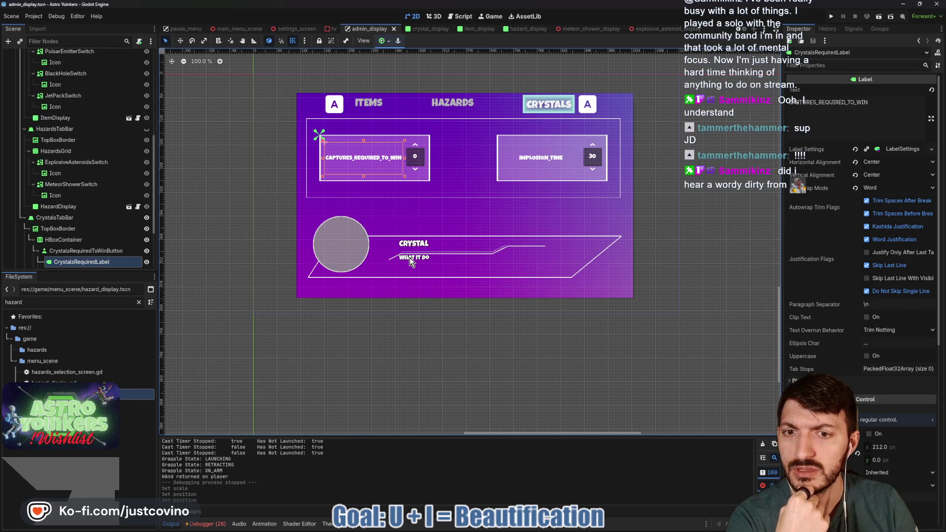
Open crystal_display.tscn in the 2D workspace and select CrystalDescriptionLabel
{"action": "scroll", "coordinate": [90, 251], "scroll_direction": "down", "scroll_amount": 1}
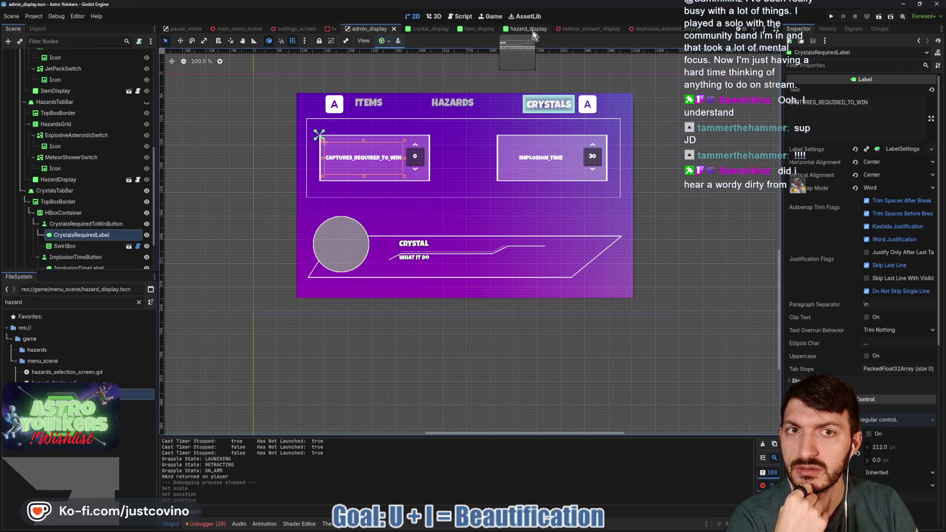
{"action": "left_click", "coordinate": [423, 28]}
{"action": "key", "text": "ctrl+F1"}
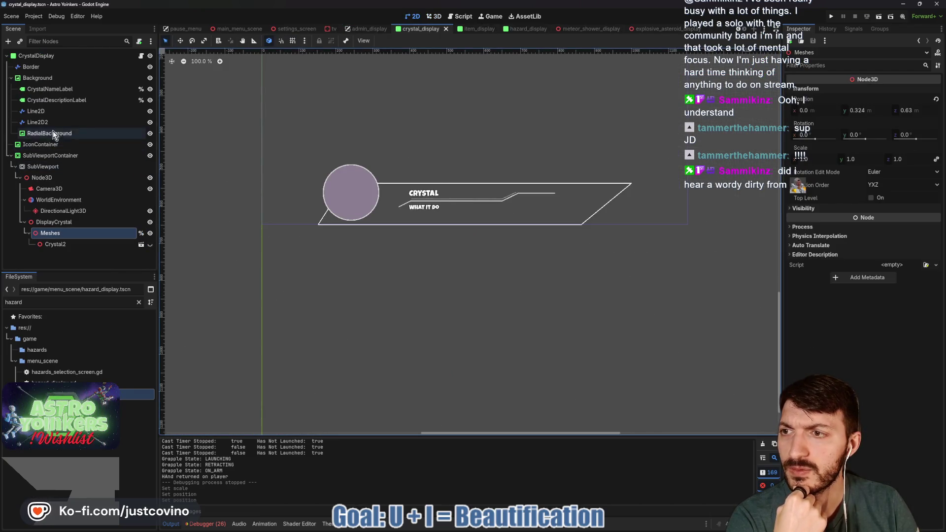
{"action": "left_click", "coordinate": [56, 96]}
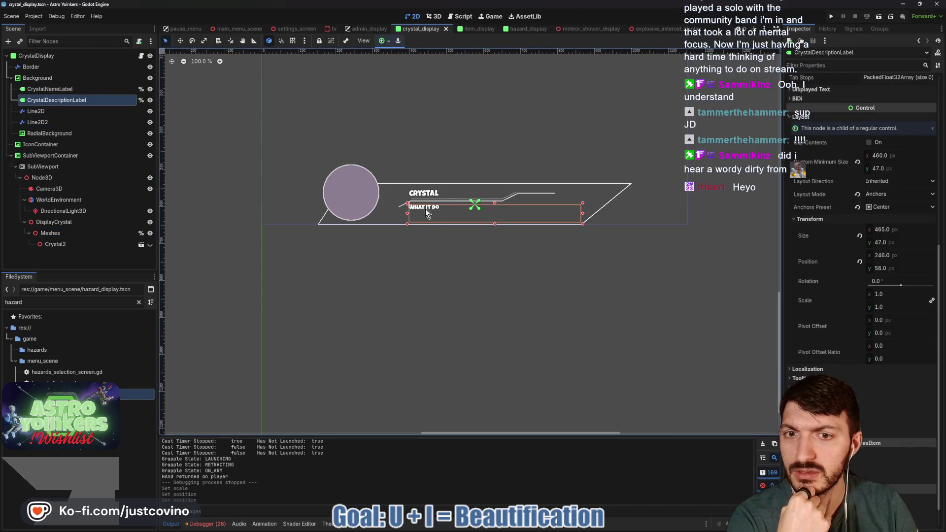
{"action": "scroll", "coordinate": [436, 209], "scroll_direction": "up", "scroll_amount": 11}
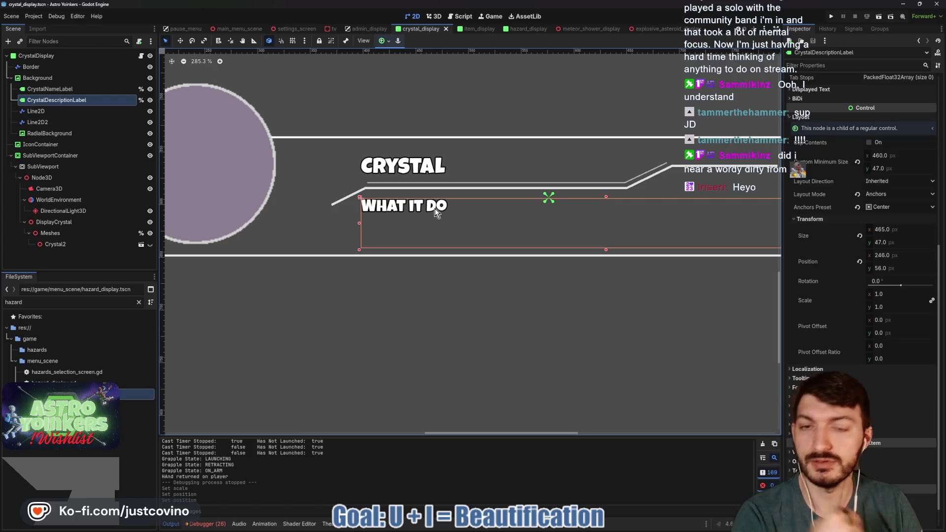
Nudge the WHAT IT DO label to position 247, 57
{"action": "key", "text": "w"}
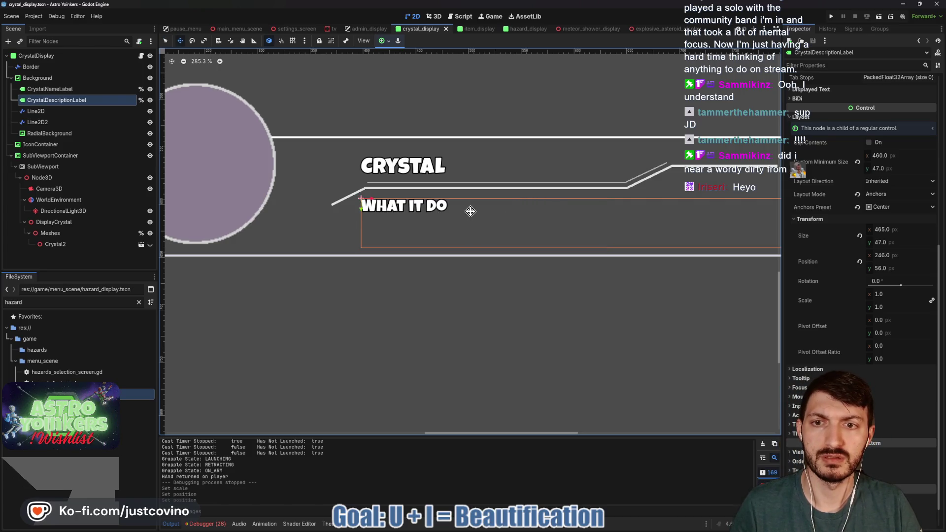
{"action": "left_click_drag", "start_coordinate": [470, 211], "coordinate": [472, 212]}
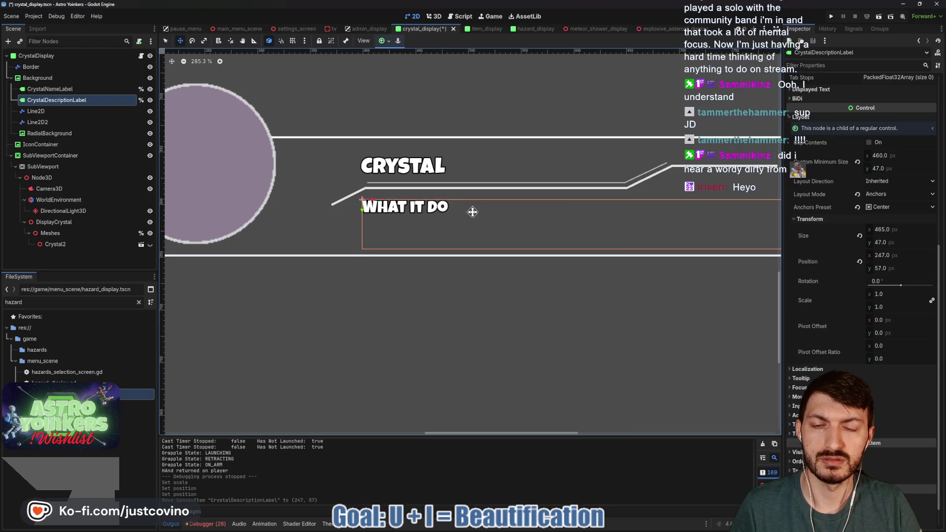
{"action": "key", "text": "q"}
Set the label's anchors from its top-left corner to its right edge and save crystal_display
{"action": "mouse_move", "coordinate": [548, 196]}
{"action": "left_mouse_down"}
{"action": "mouse_move", "coordinate": [358, 203]}
{"action": "mouse_move", "coordinate": [359, 252]}
{"action": "left_mouse_up"}
{"action": "scroll", "coordinate": [560, 256], "scroll_direction": "down", "scroll_amount": 5}
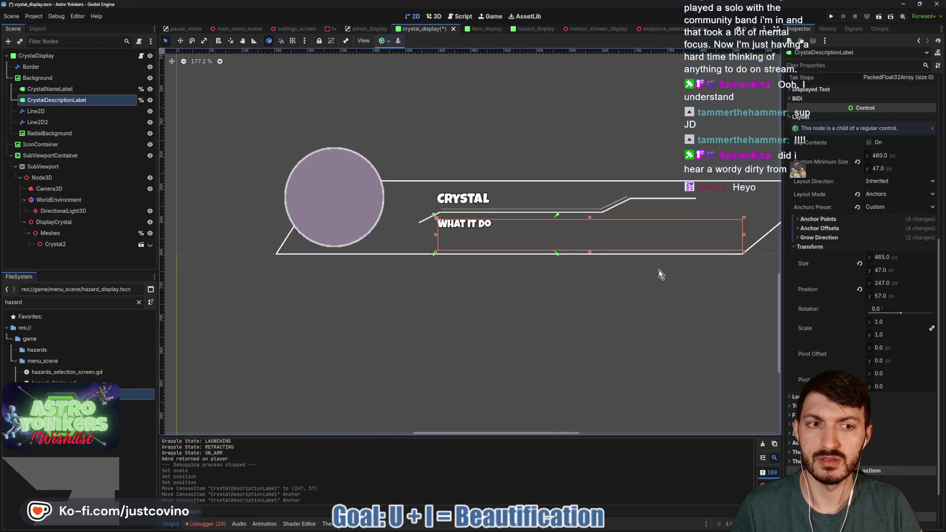
{"action": "left_click_drag", "start_coordinate": [661, 271], "coordinate": [542, 282]}
{"action": "left_click_drag", "start_coordinate": [451, 228], "coordinate": [565, 232]}
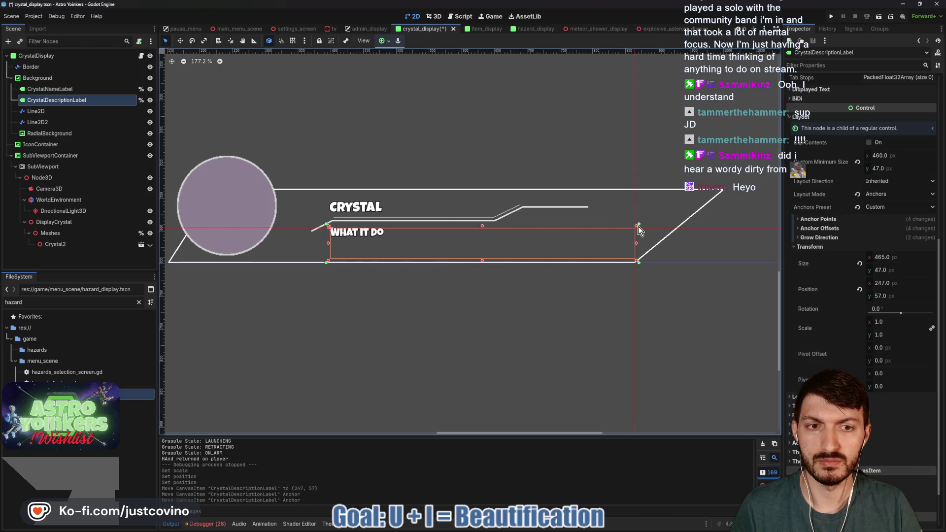
{"action": "left_click_drag", "start_coordinate": [640, 230], "coordinate": [639, 230]}
{"action": "key", "text": "ctrl+s"}
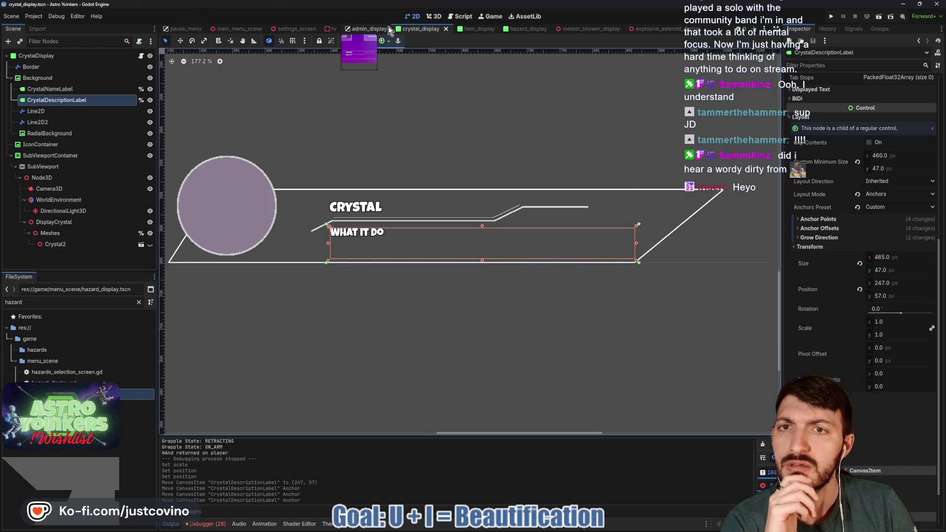
{"action": "left_click", "coordinate": [380, 30]}
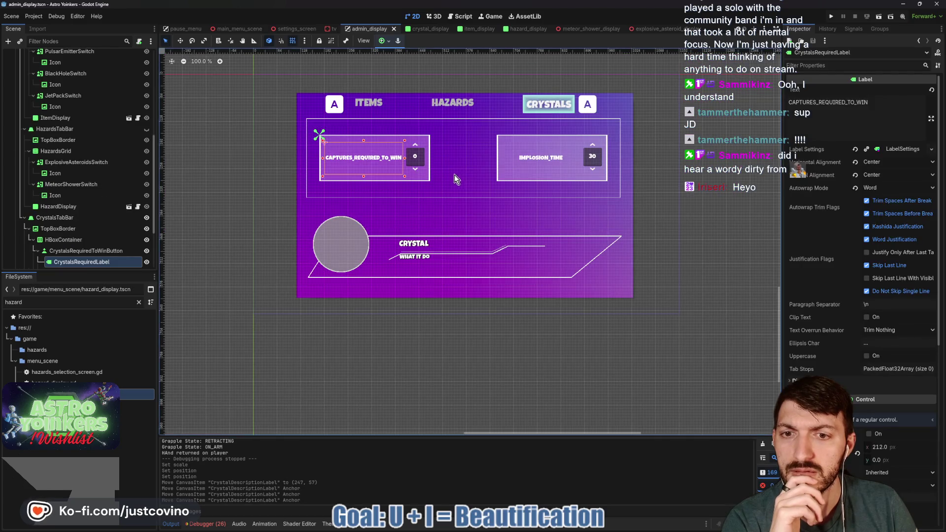
Select CrystalDisplay in the admin display and revert its Pivot Offset to 0, 0
{"action": "left_click", "coordinate": [417, 262]}
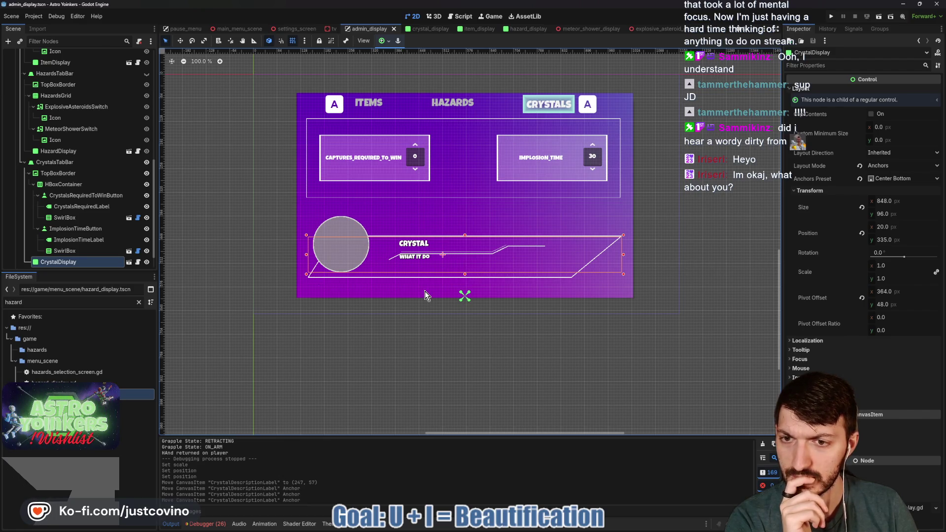
{"action": "left_click", "coordinate": [861, 300]}
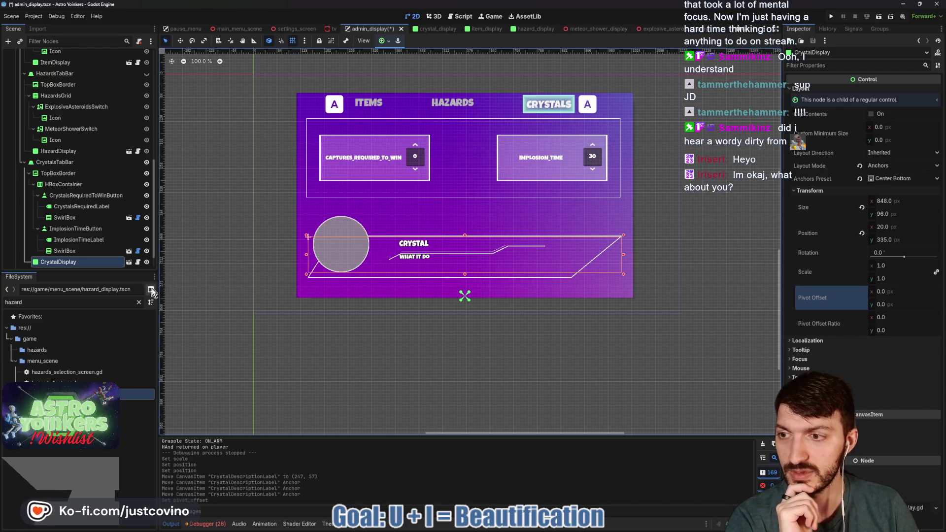
{"action": "scroll", "coordinate": [59, 227], "scroll_direction": "down", "scroll_amount": 1}
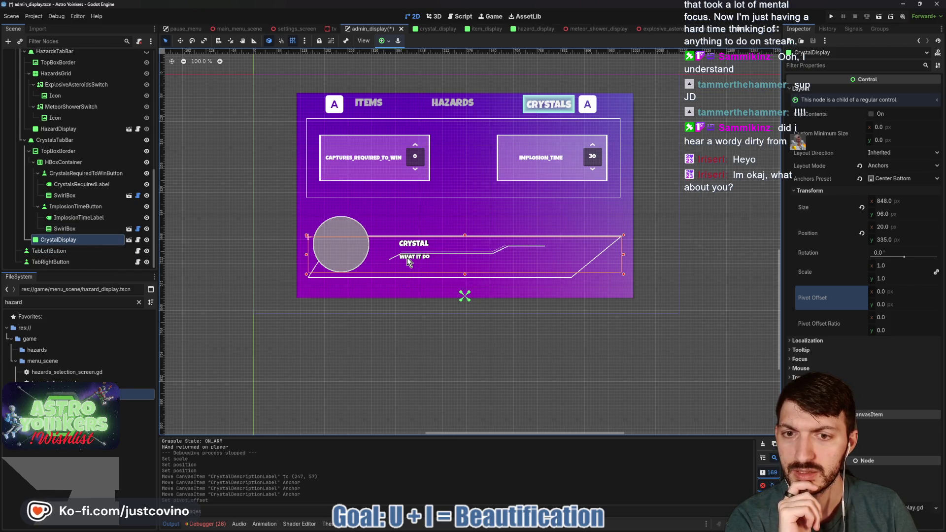
{"action": "scroll", "coordinate": [408, 257], "scroll_direction": "up", "scroll_amount": 6}
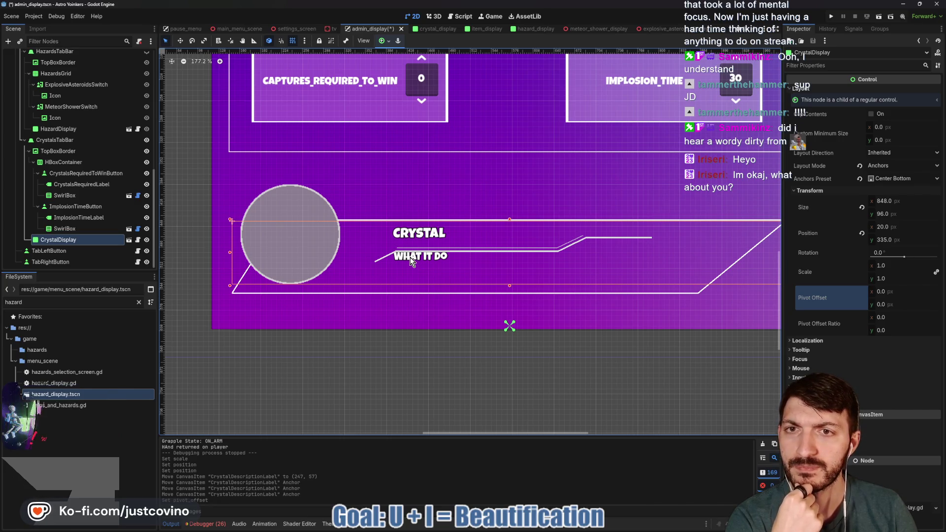
Try the Center Bottom anchor preset on the panel, undo it, and go back to crystal_display
{"action": "left_click", "coordinate": [384, 41]}
{"action": "left_click", "coordinate": [400, 97]}
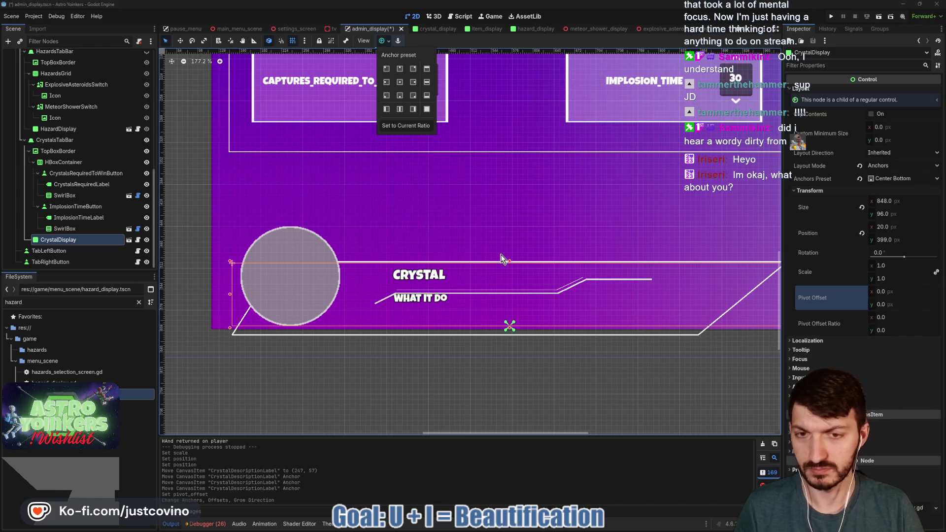
{"action": "key", "text": "Escape"}
{"action": "key", "text": "ctrl+z"}
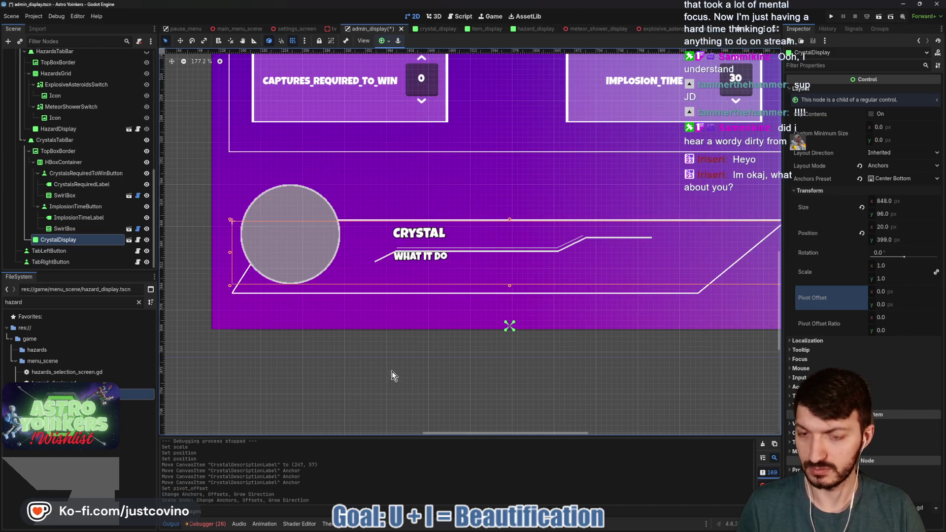
{"action": "scroll", "coordinate": [516, 250], "scroll_direction": "down", "scroll_amount": 3}
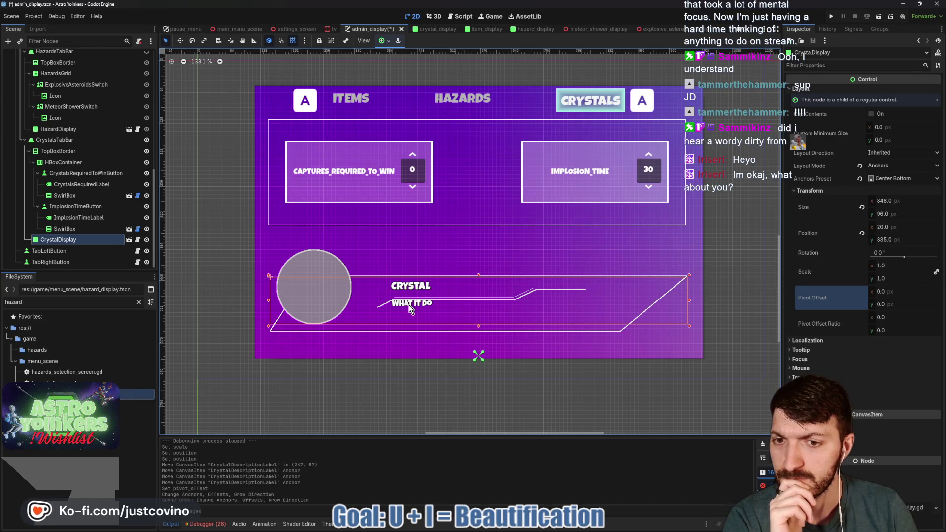
{"action": "left_click", "coordinate": [129, 240]}
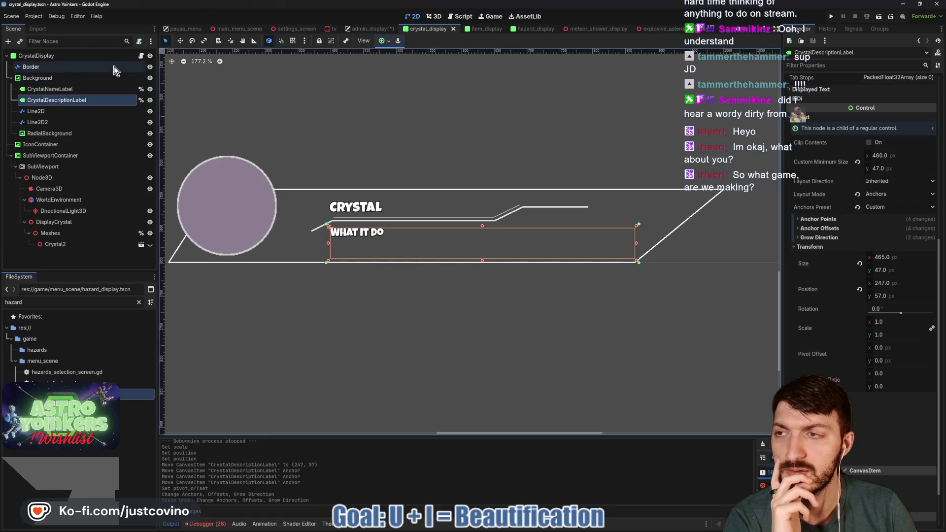
{"action": "scroll", "coordinate": [365, 246], "scroll_direction": "down", "scroll_amount": 3}
{"action": "left_click", "coordinate": [372, 293]}
{"action": "left_click", "coordinate": [372, 238]}
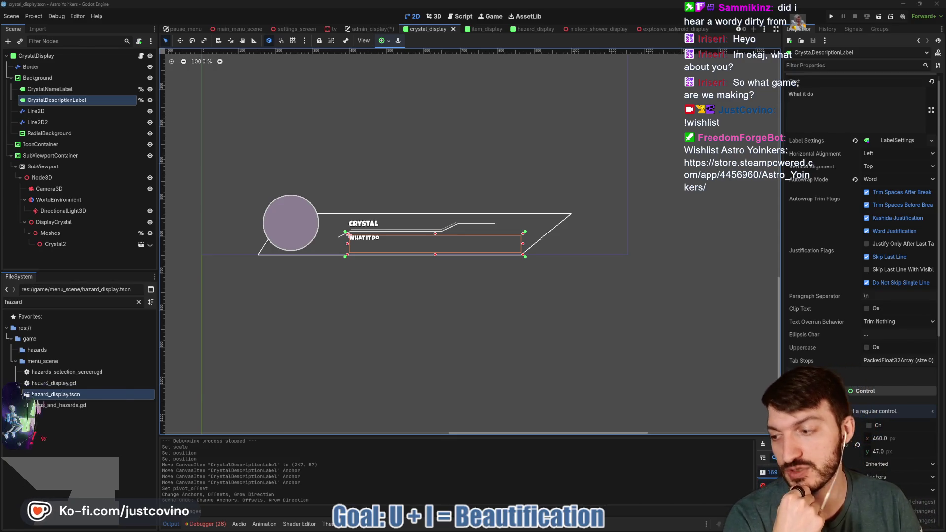
{"action": "key", "text": "alt+Tab"}
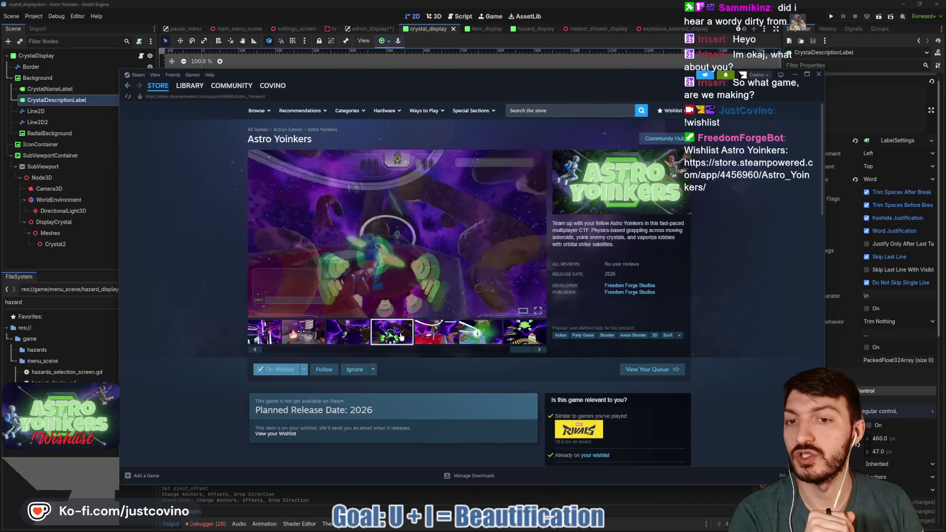
{"action": "left_click", "coordinate": [334, 338]}
{"action": "left_click", "coordinate": [328, 340]}
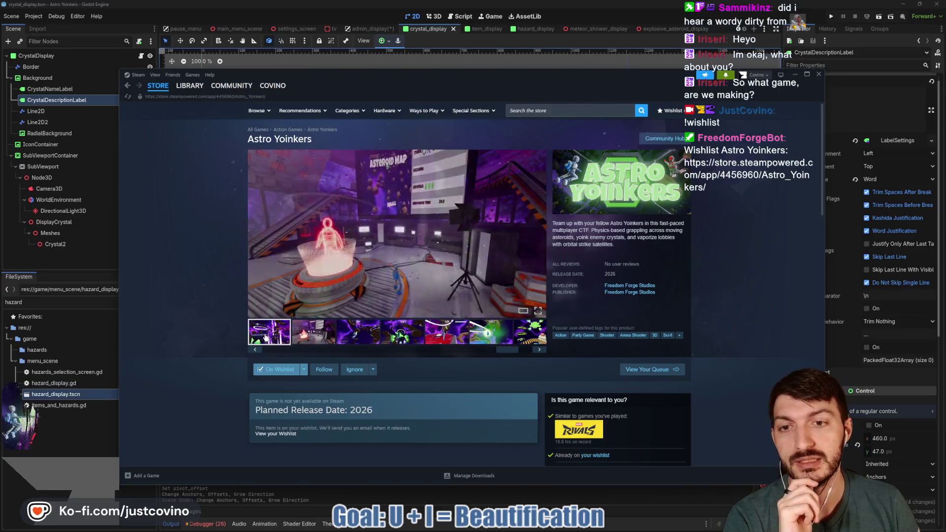
{"action": "left_click", "coordinate": [318, 342]}
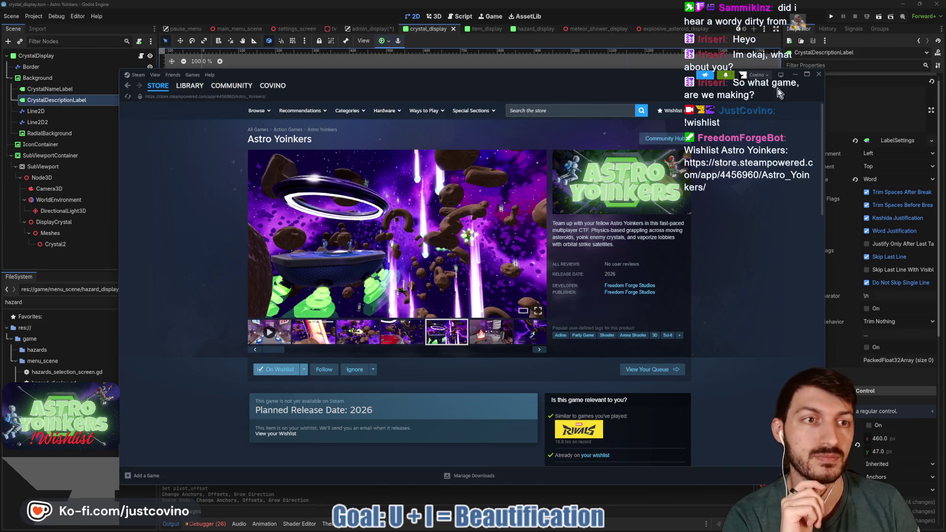
{"action": "key", "text": "alt+Tab"}
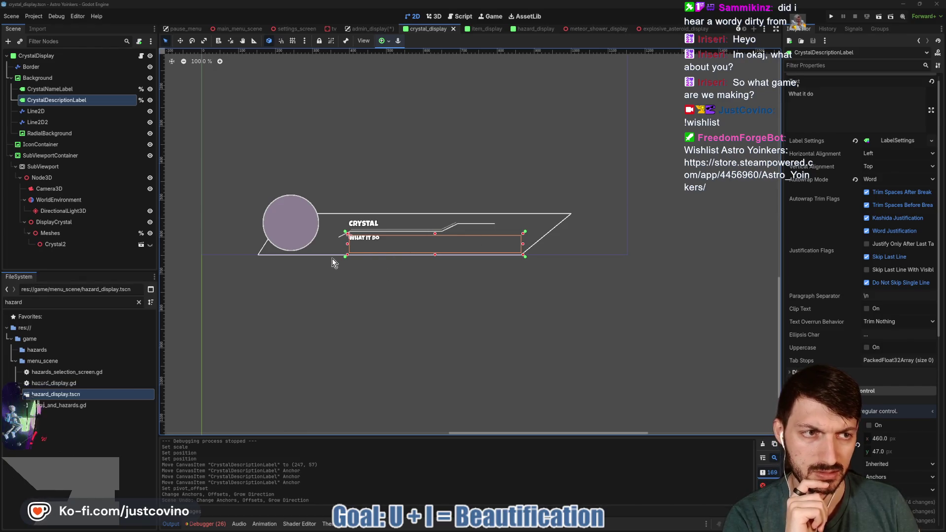
Recentre the crystal panel on the canvas and save crystal_display.tscn
{"action": "scroll", "coordinate": [385, 244], "scroll_direction": "up", "scroll_amount": 8}
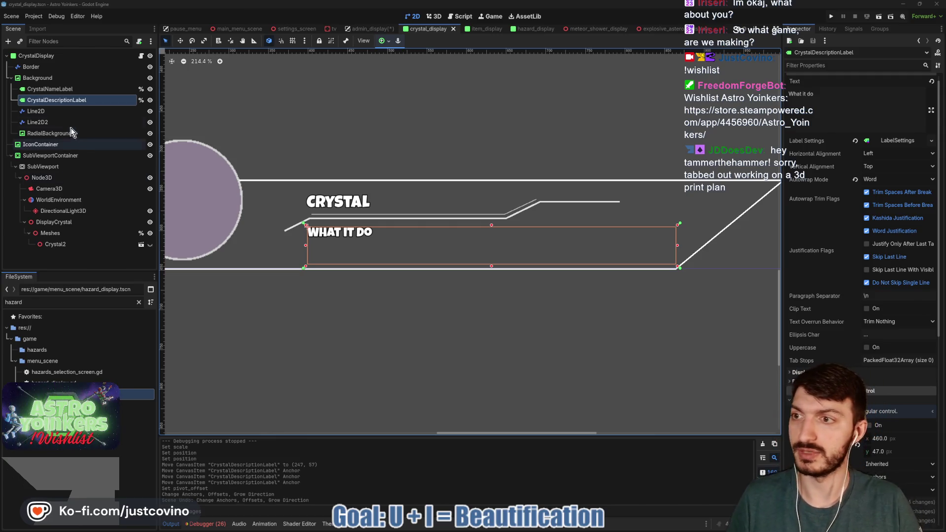
{"action": "left_click", "coordinate": [36, 111]}
{"action": "left_click", "coordinate": [377, 245]}
{"action": "key", "text": "ctrl+s"}
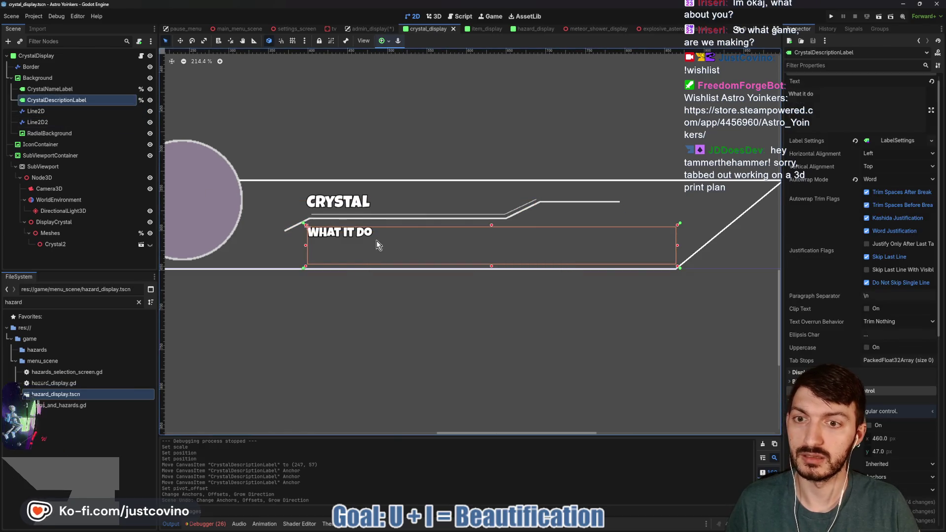
{"action": "left_click", "coordinate": [355, 197]}
{"action": "mouse_move", "coordinate": [314, 151]}
{"action": "left_mouse_down"}
{"action": "mouse_move", "coordinate": [389, 166]}
{"action": "mouse_move", "coordinate": [380, 169]}
{"action": "left_mouse_up"}
{"action": "left_click", "coordinate": [390, 249]}
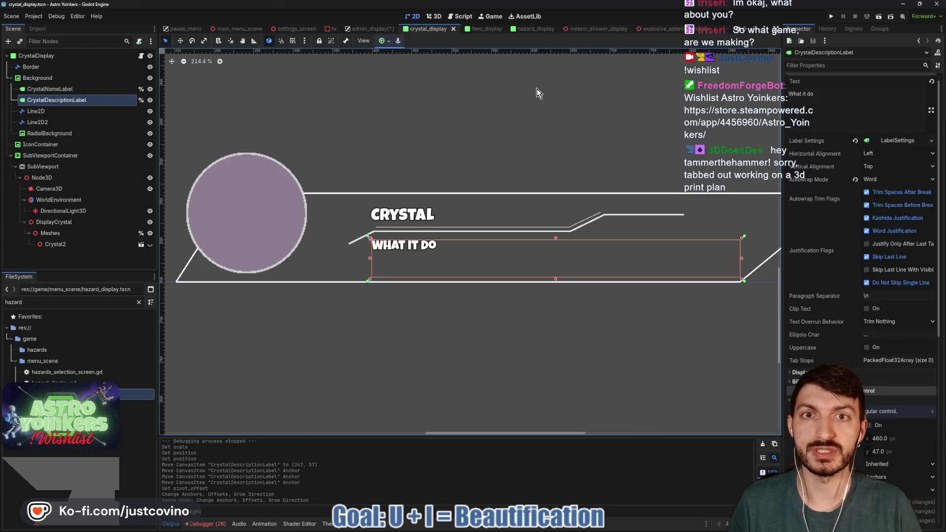
{"action": "key", "text": "ctrl+s"}
Delete the CrystalDisplay instance from admin_display.tscn and confirm the removal
{"action": "left_click", "coordinate": [369, 29]}
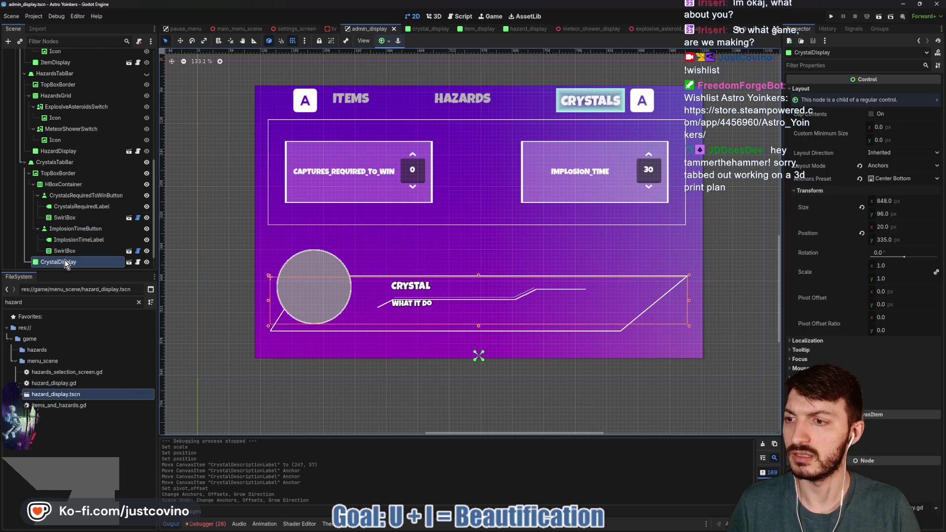
{"action": "left_click", "coordinate": [64, 261]}
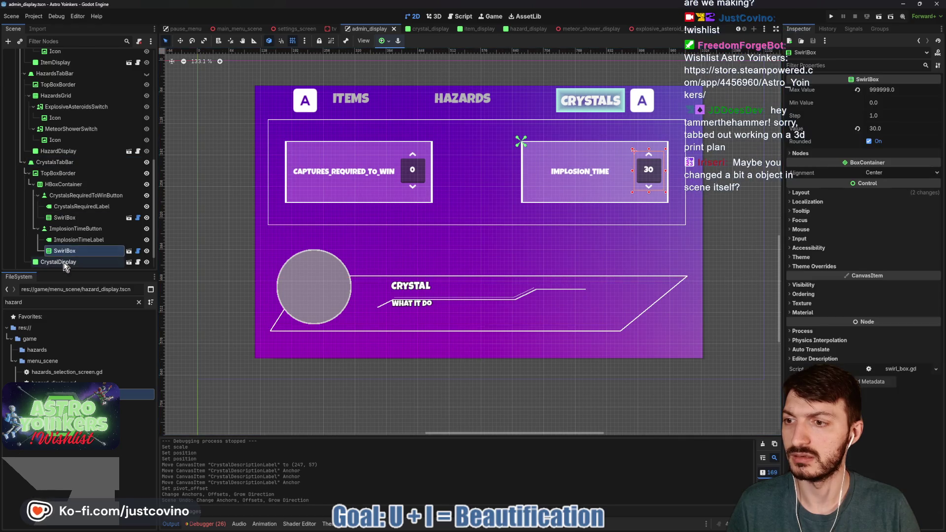
{"action": "scroll", "coordinate": [65, 252], "scroll_direction": "down", "scroll_amount": 2}
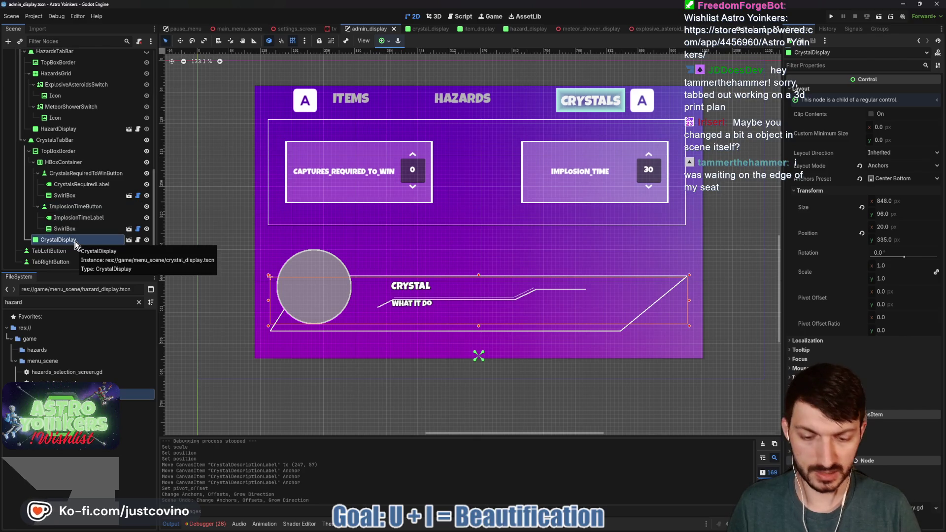
{"action": "key", "text": "Delete"}
{"action": "left_click", "coordinate": [446, 273]}
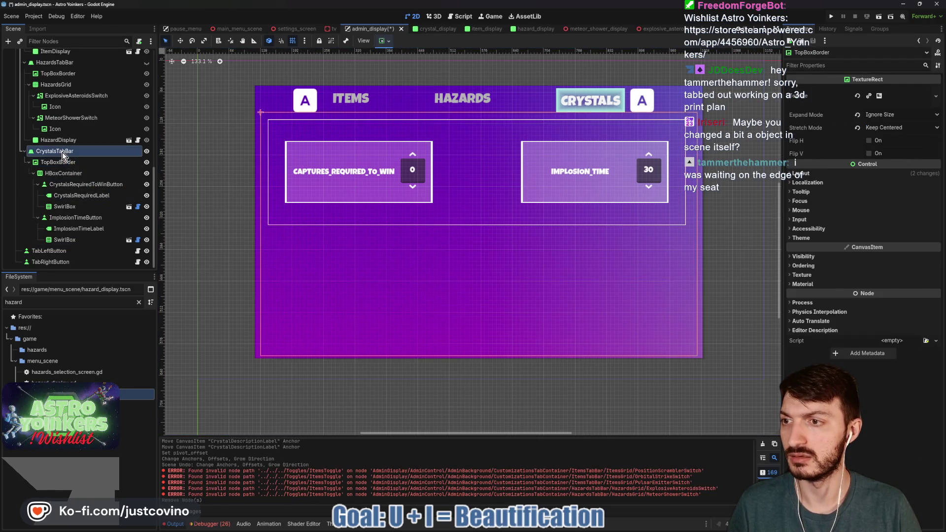
Instance crystal_display.tscn as a child of CrystalsTabBar
{"action": "key", "text": "ctrl+shift+a"}
{"action": "type", "text": "crystal"}
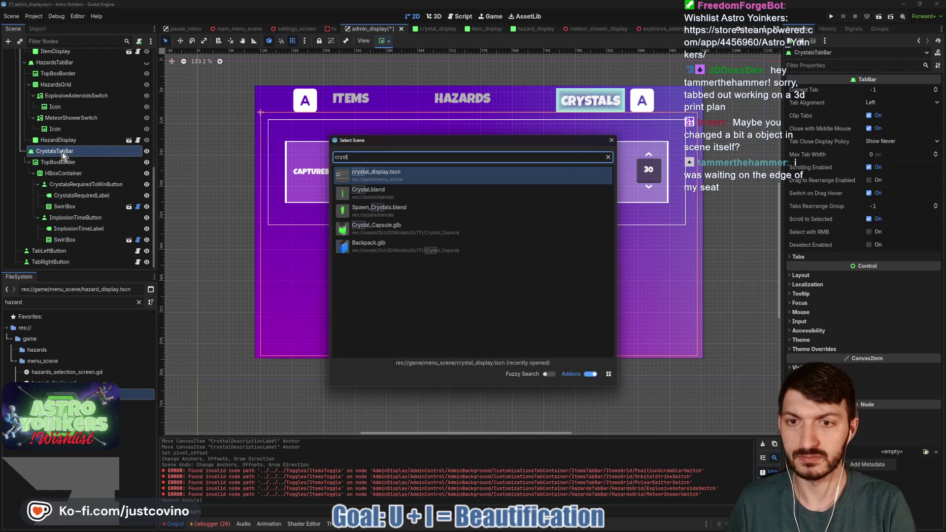
{"action": "key", "text": "Return"}
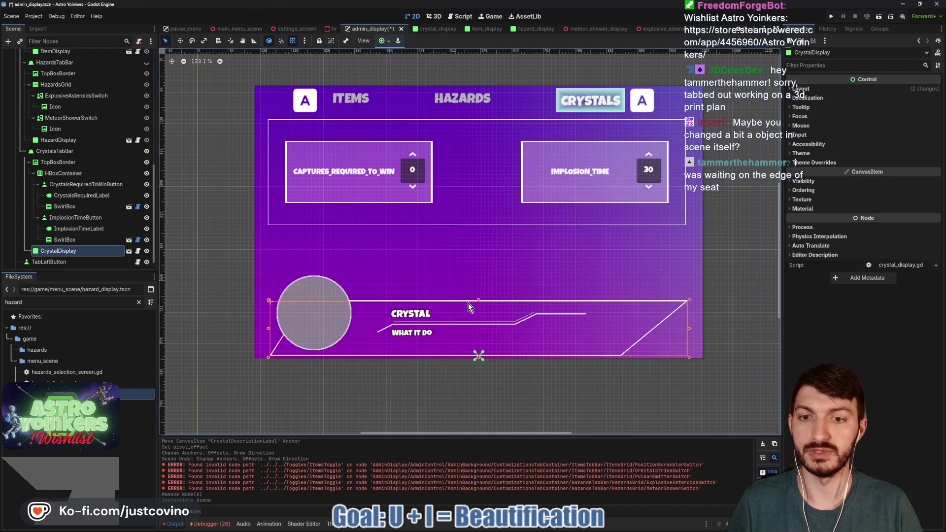
Move the Crystal display panel up to 16, 327 below the crystal settings, then save the scene
{"action": "key", "text": "w"}
{"action": "left_click_drag", "start_coordinate": [471, 320], "coordinate": [472, 291]}
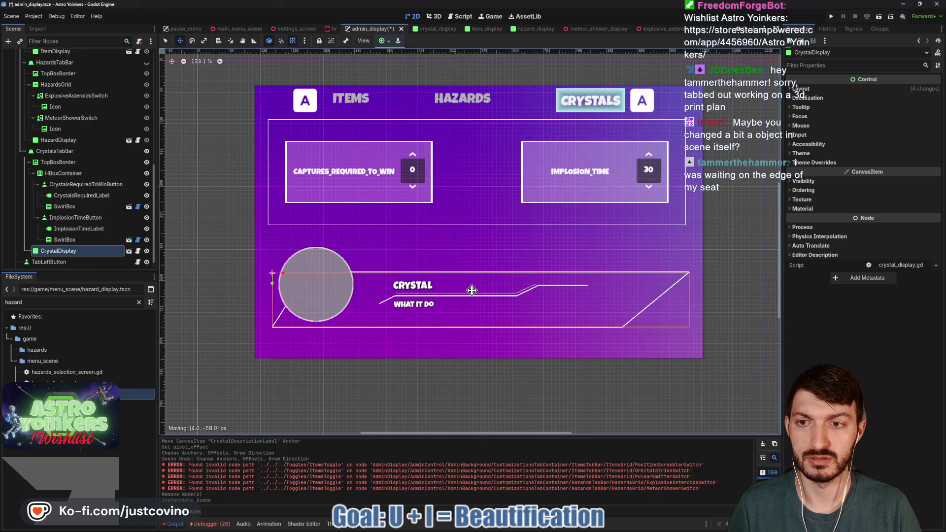
{"action": "left_click_drag", "start_coordinate": [472, 290], "coordinate": [468, 290]}
{"action": "key", "text": "q"}
{"action": "key", "text": "ctrl+s"}
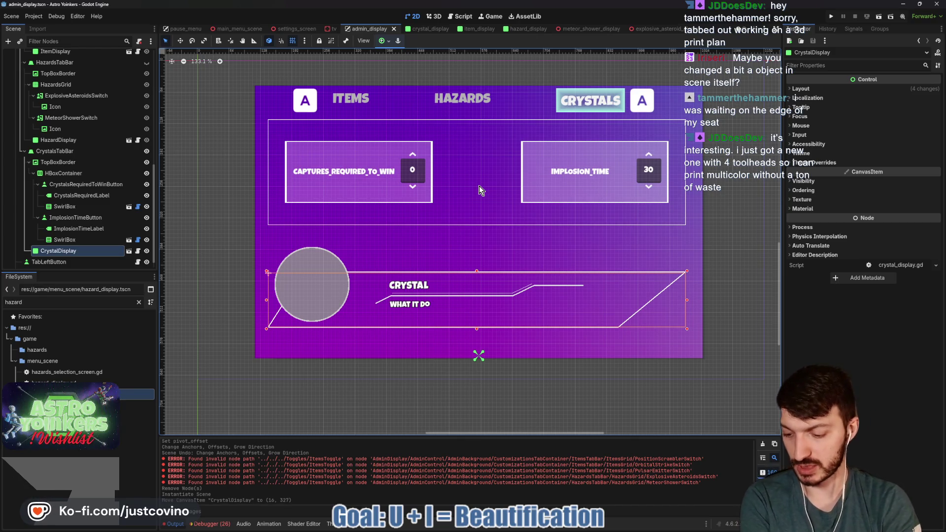
{"action": "key", "text": "ctrl+s"}
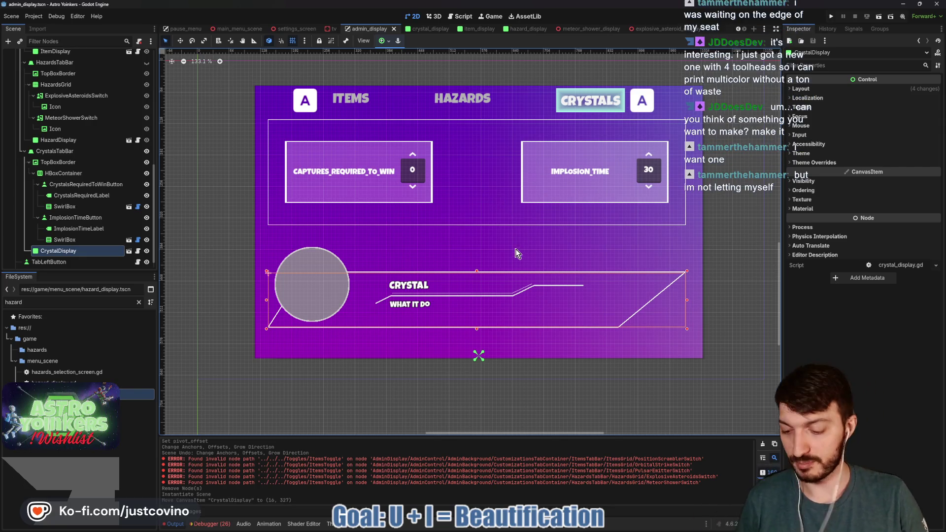
{"action": "key", "text": "ctrl+s"}
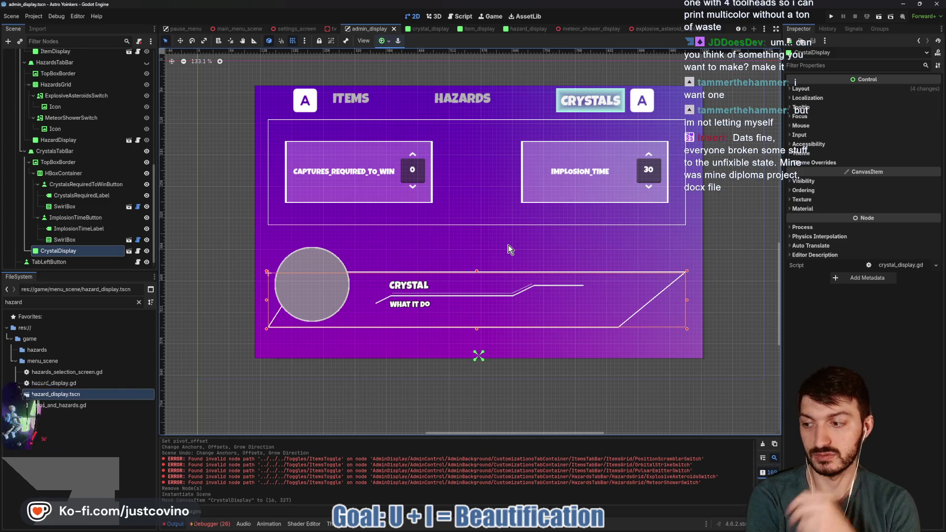
{"action": "key", "text": "ctrl+s"}
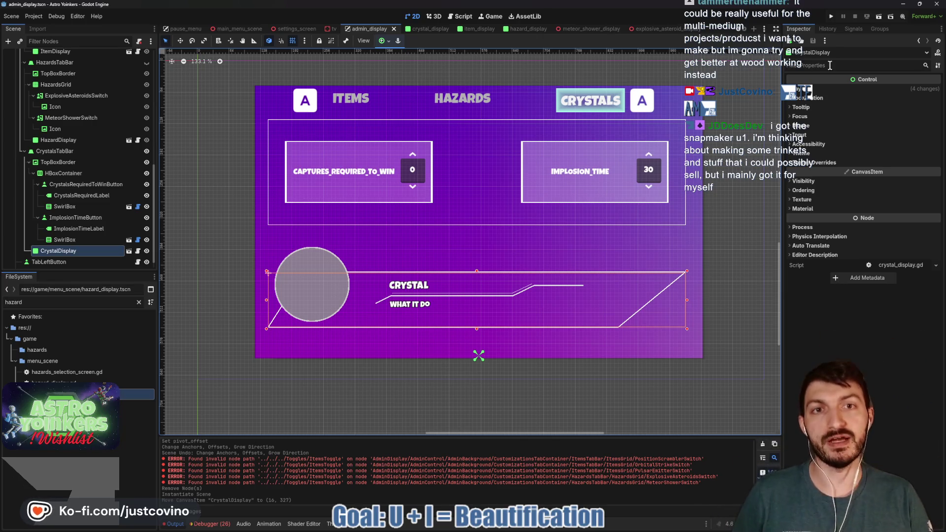
{"action": "left_click", "coordinate": [650, 31]}
Close the hazard effect scene and save hazard_display
{"action": "left_click", "coordinate": [698, 29]}
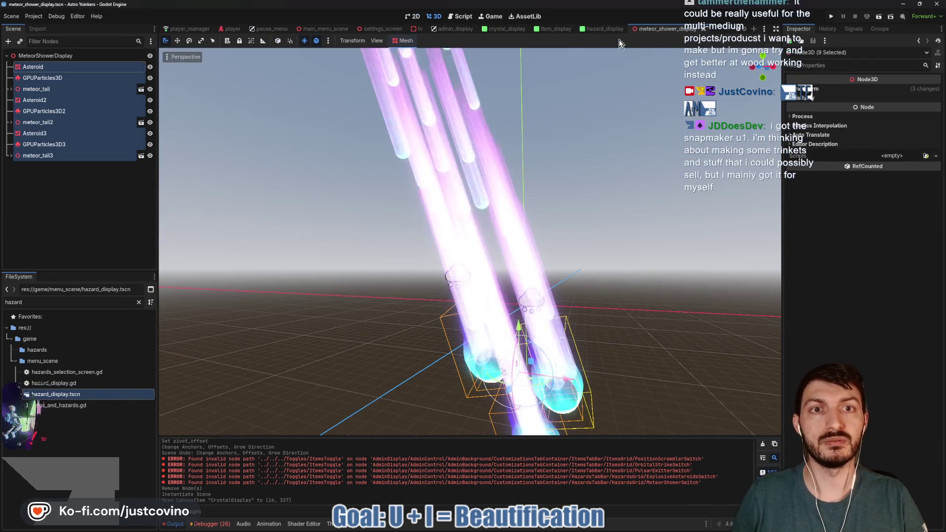
{"action": "key", "text": "ctrl+s"}
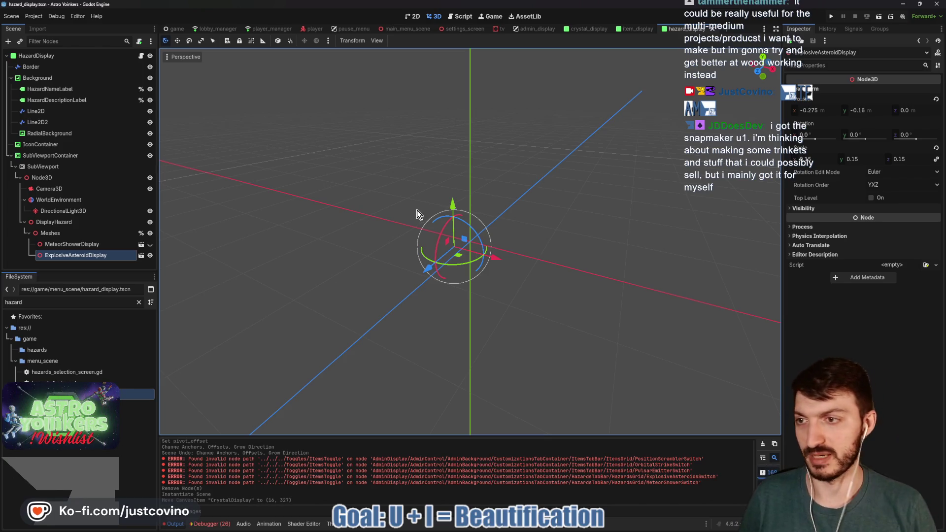
{"action": "key", "text": "ctrl+s"}
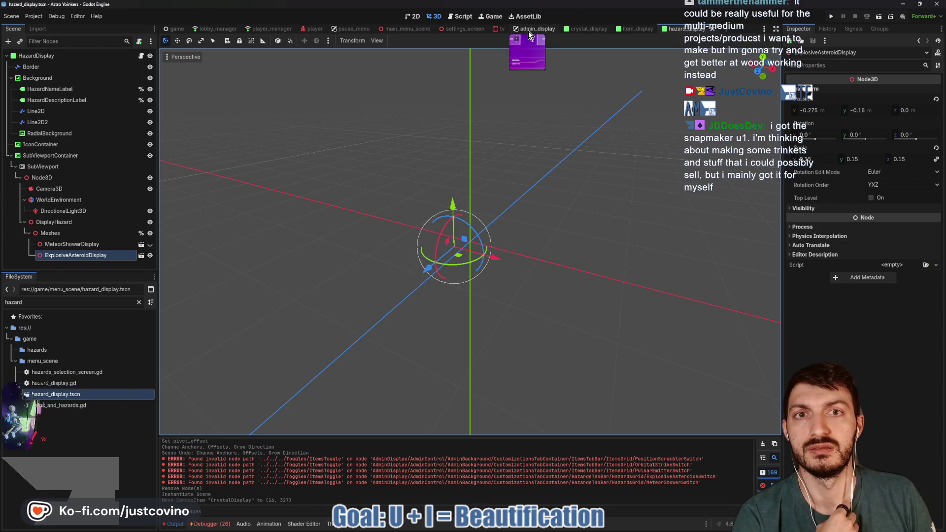
Return to the admin_display scene and bring up GitHub Desktop's pending changes
{"action": "left_click", "coordinate": [528, 31]}
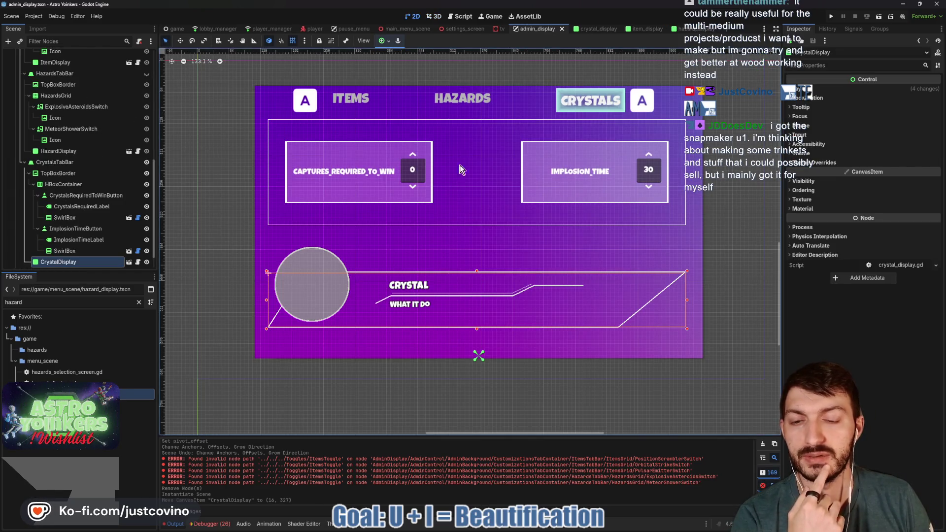
{"action": "mouse_move", "coordinate": [546, 528]}
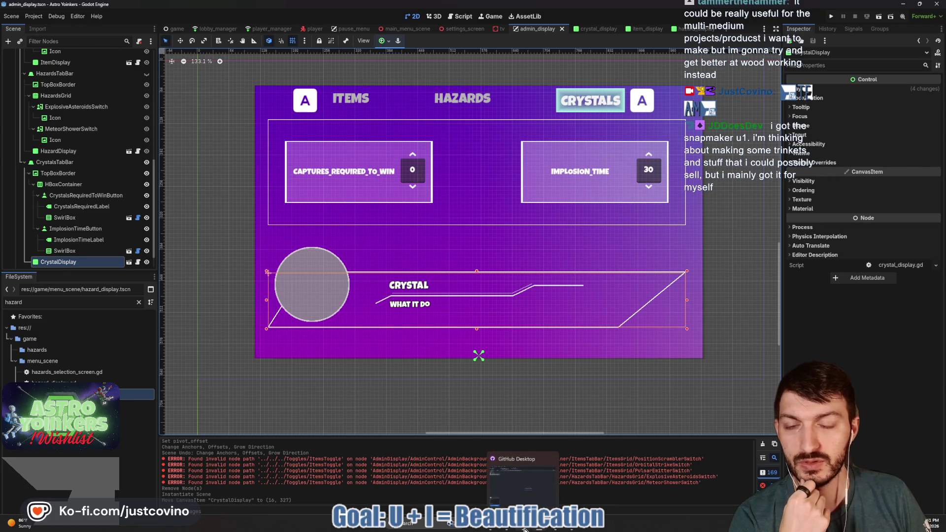
{"action": "left_click", "coordinate": [524, 529]}
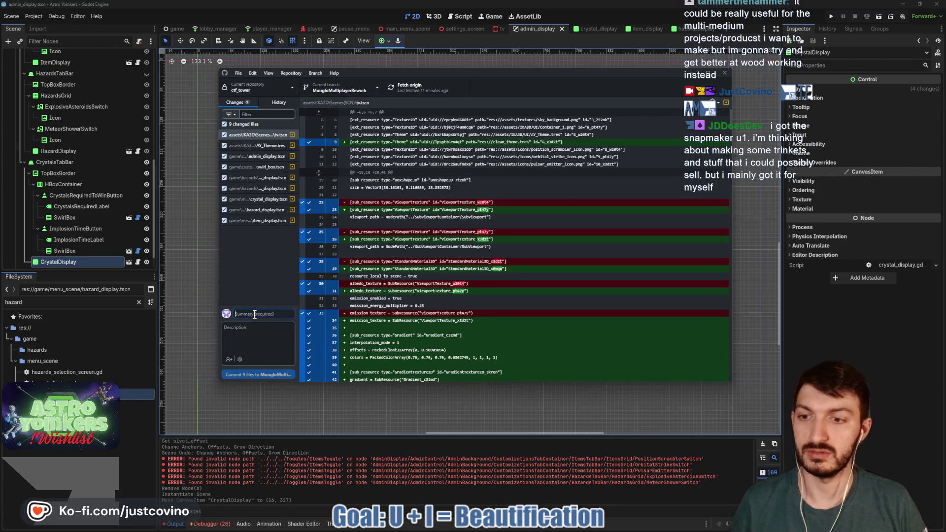
Commit the nine changed files as 'More UI tweaks', push to origin, and return to Godot
{"action": "type", "text": "More UI tweaks"}
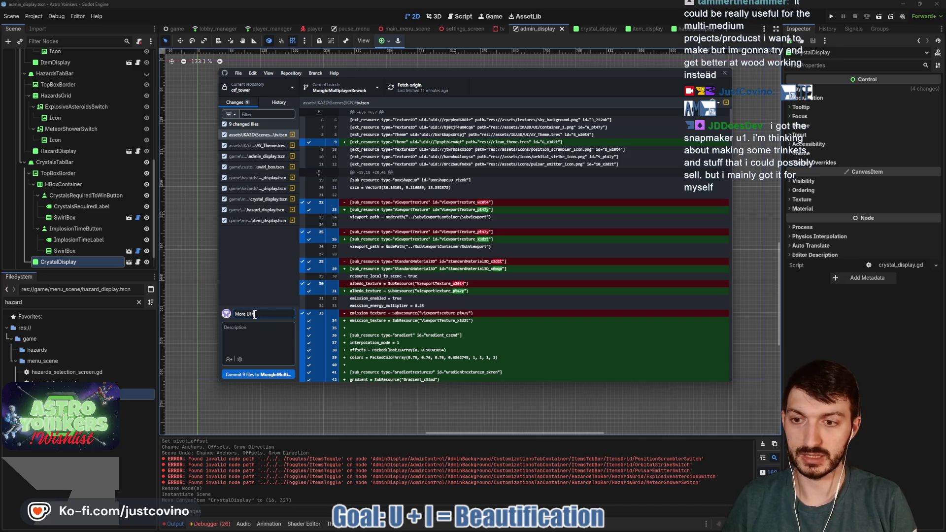
{"action": "left_click", "coordinate": [266, 374]}
{"action": "left_click", "coordinate": [596, 175]}
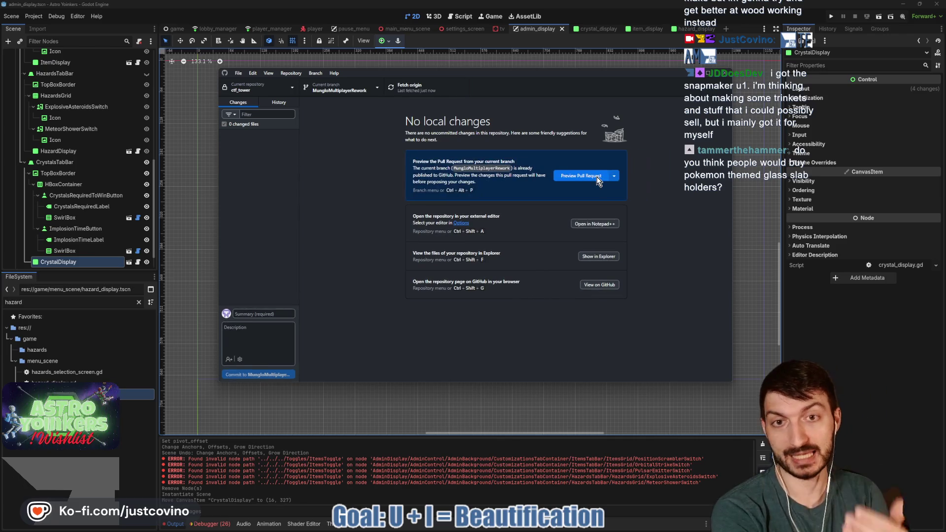
{"action": "key", "text": "alt+Tab"}
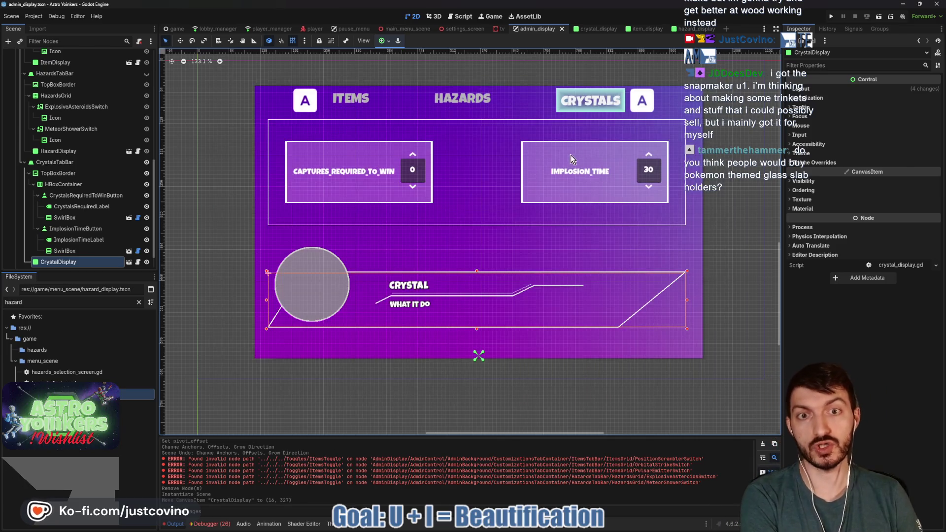
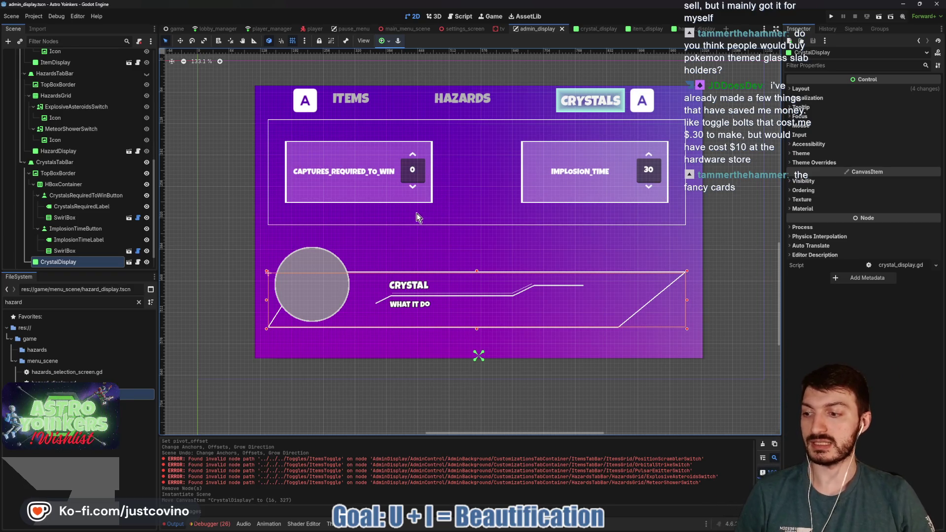
Hide AdminBackground so only the Asteroid Map, '?' and Customize buttons stay visible
{"action": "left_click_drag", "start_coordinate": [421, 219], "coordinate": [434, 230]}
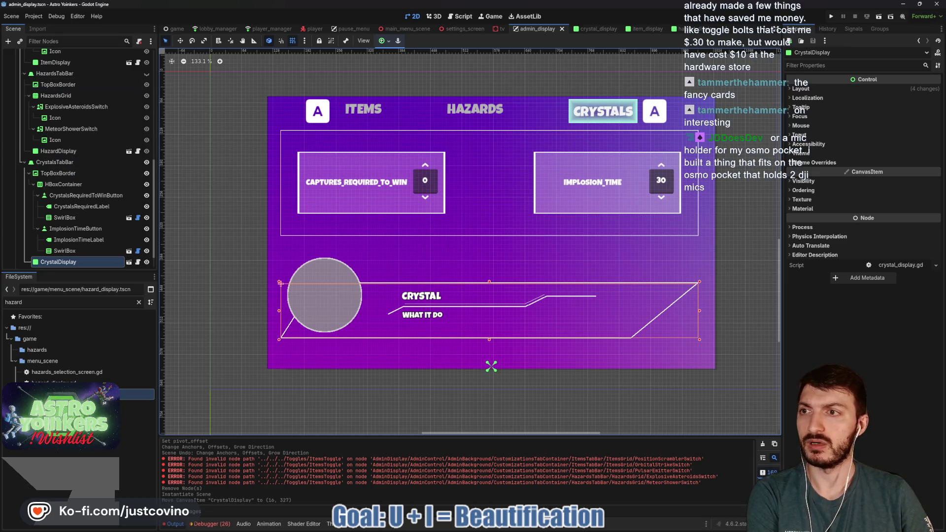
{"action": "scroll", "coordinate": [138, 99], "scroll_direction": "up", "scroll_amount": 10}
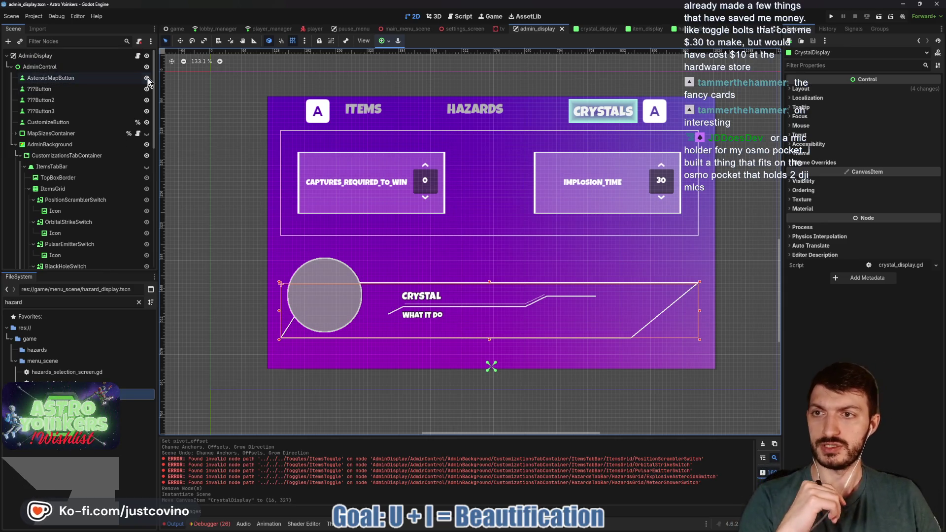
{"action": "left_click", "coordinate": [146, 145]}
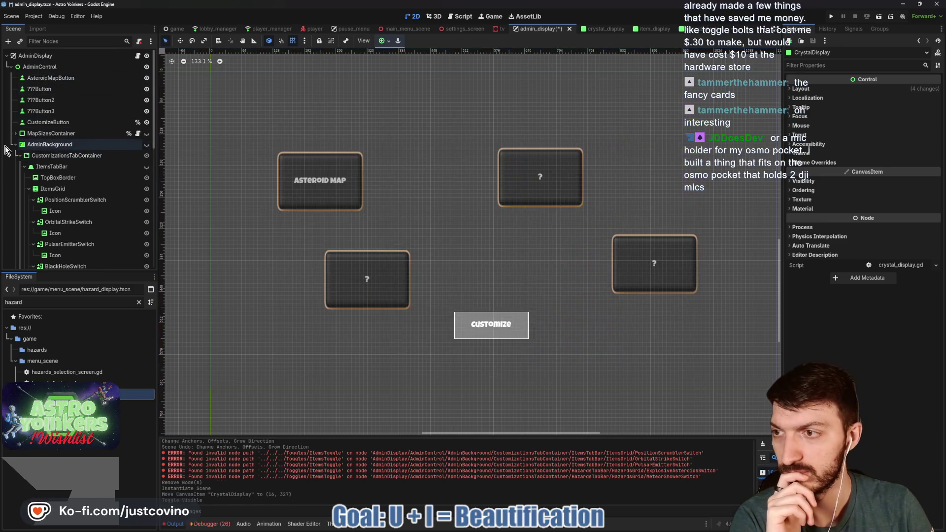
Open the AdminDisplay script, then clear and collapse the Output panel
{"action": "key", "text": "Left"}
{"action": "left_click", "coordinate": [142, 56]}
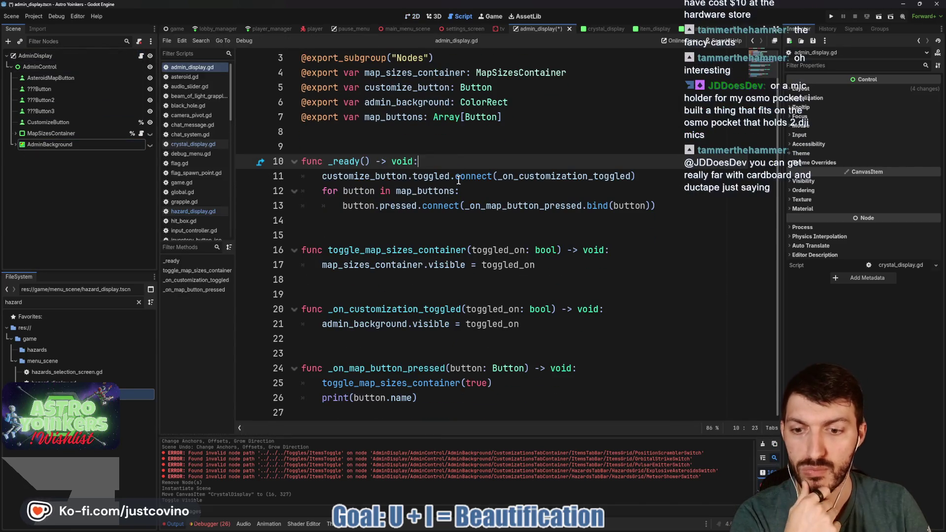
{"action": "left_click", "coordinate": [763, 444]}
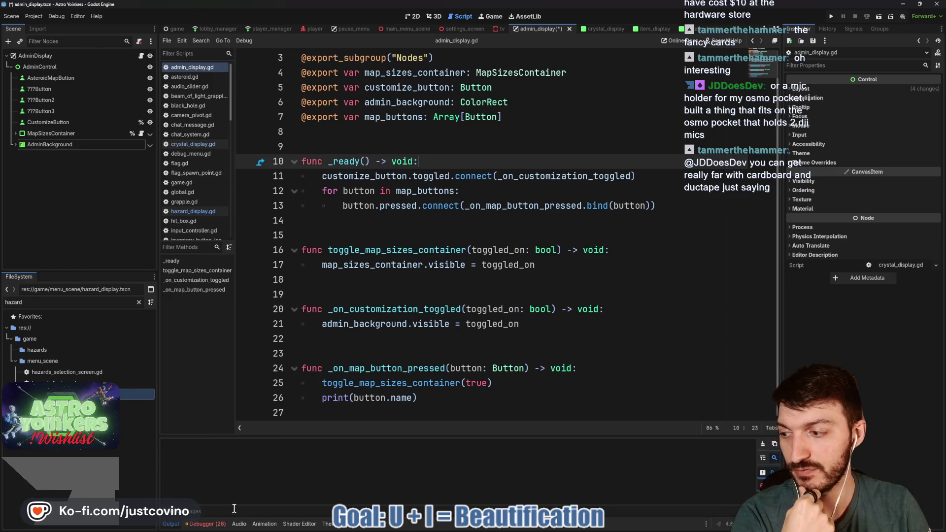
{"action": "left_click", "coordinate": [167, 525]}
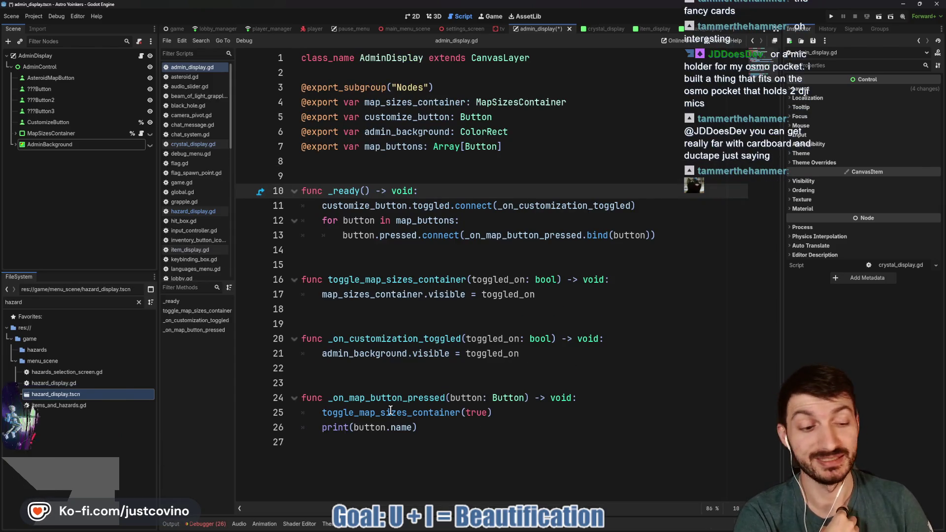
Open map_sizes_container.gd from the MapSizesContainer node's script icon
{"action": "left_click", "coordinate": [360, 318]}
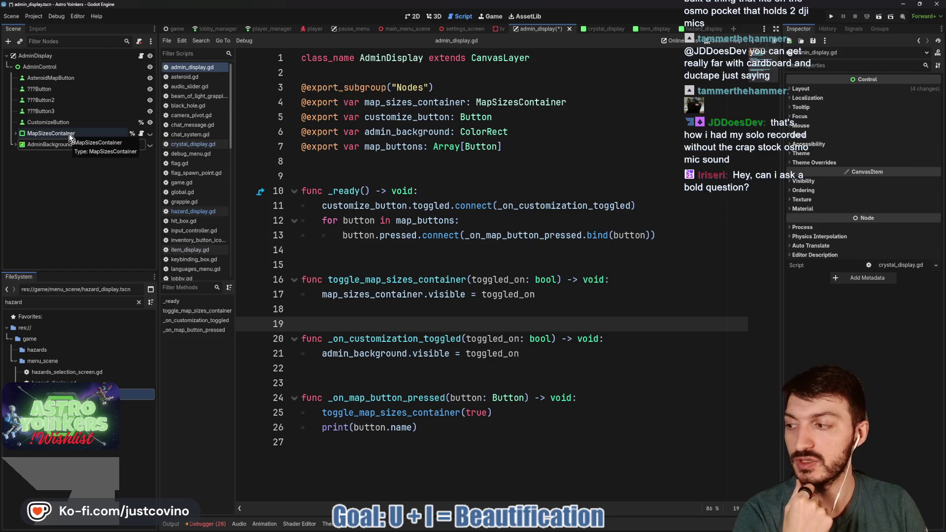
{"action": "left_click", "coordinate": [108, 133]}
{"action": "left_click", "coordinate": [141, 133]}
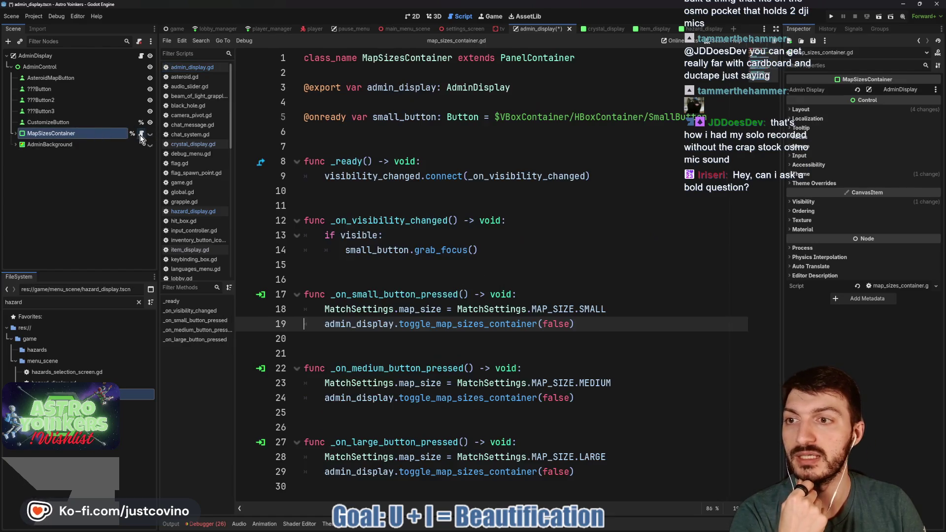
Review map_sizes_container.gd's admin_display variable, toggle_map_sizes_container call and map_size assignment
{"action": "left_click", "coordinate": [446, 200]}
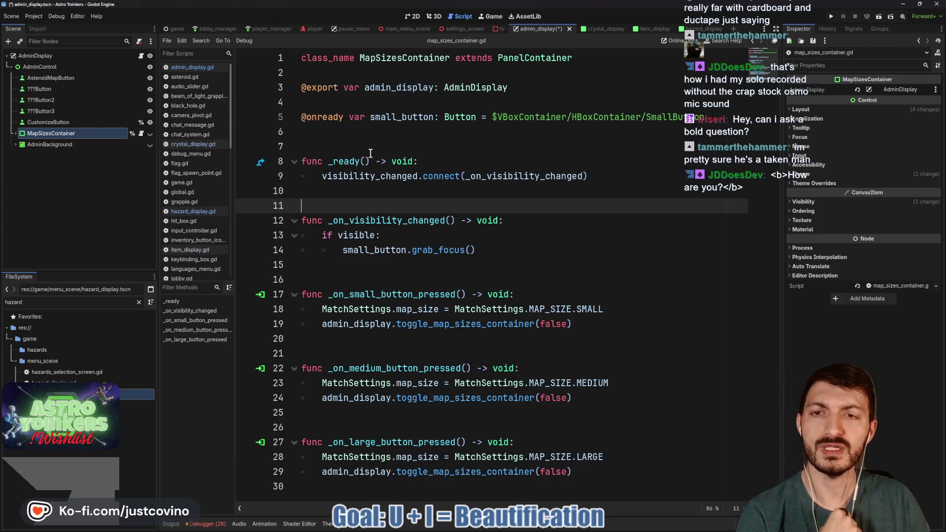
{"action": "double_click", "coordinate": [402, 89]}
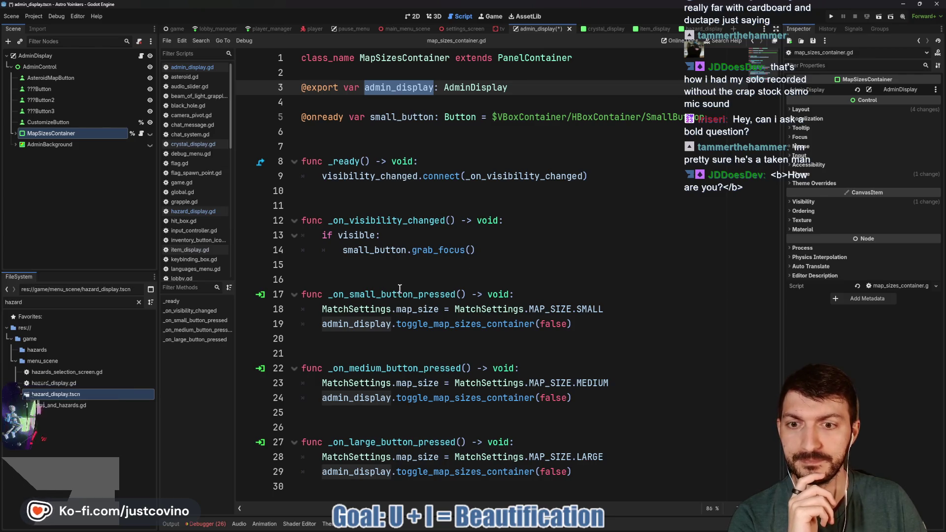
{"action": "double_click", "coordinate": [484, 325]}
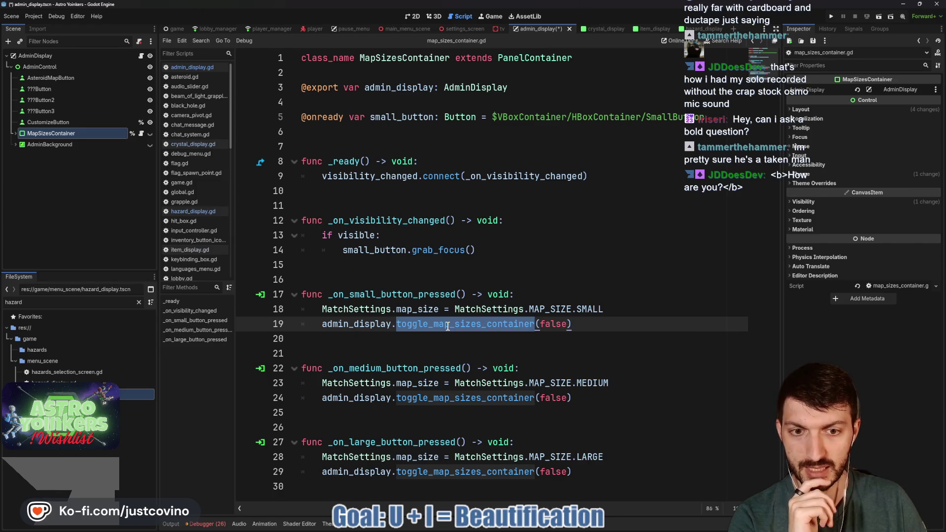
{"action": "left_click", "coordinate": [670, 310]}
{"action": "triple_click", "coordinate": [670, 311]}
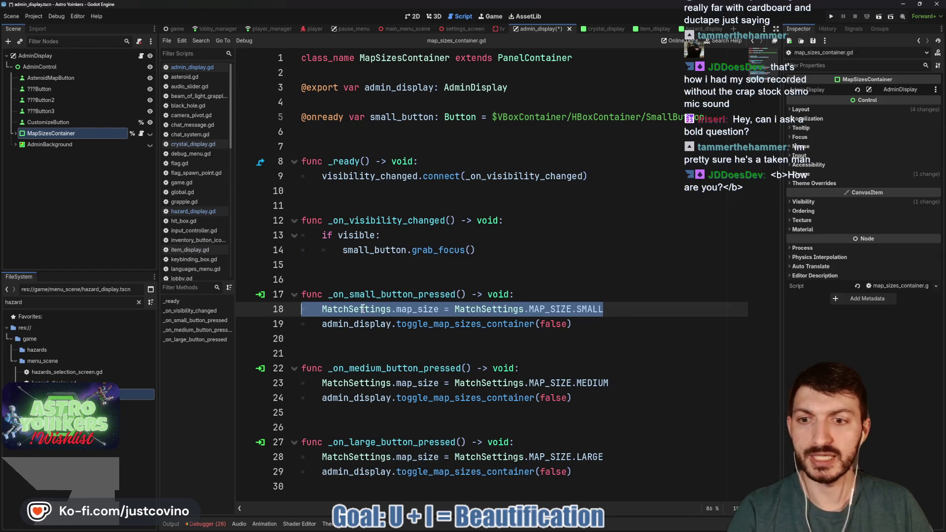
Filter the FileSystem by 'match', open match_settings.tscn and select SettingsSynchronizer
{"action": "double_click", "coordinate": [4, 303]}
{"action": "type", "text": "ma"}
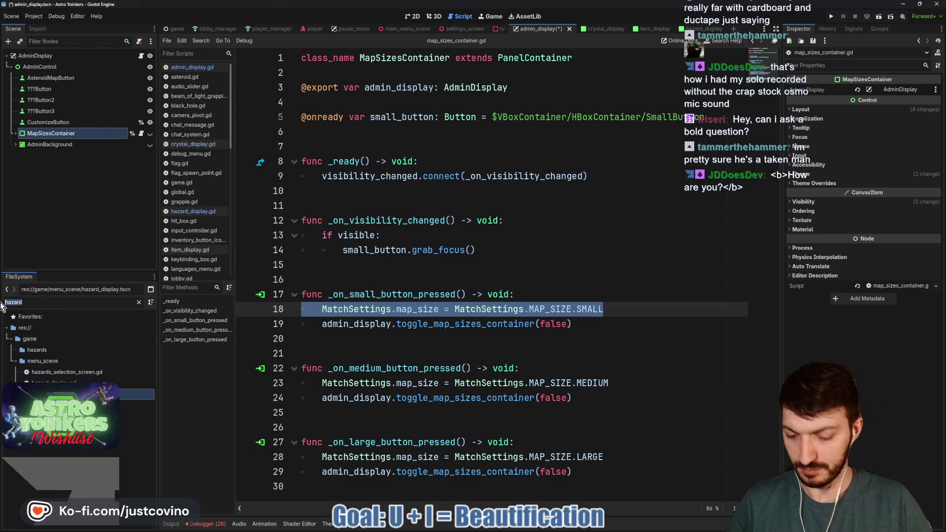
{"action": "type", "text": "tch"}
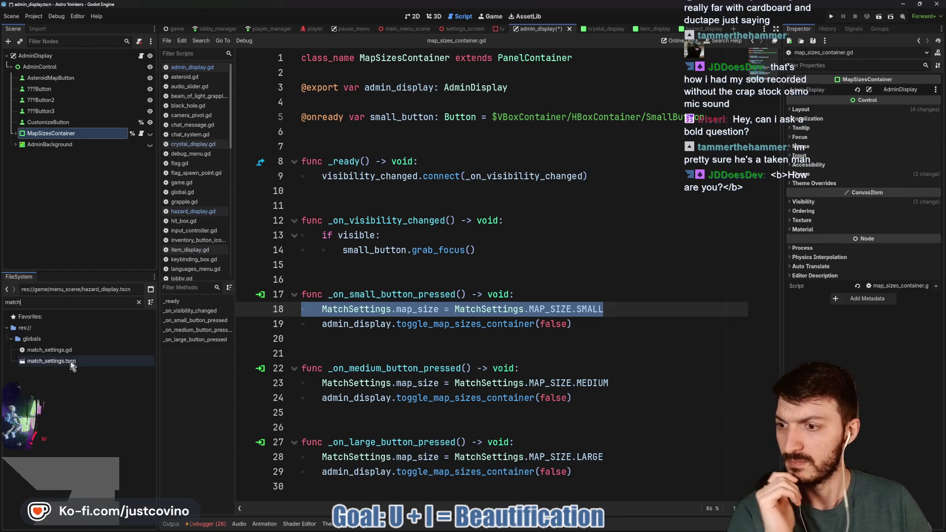
{"action": "double_click", "coordinate": [70, 362]}
{"action": "left_click", "coordinate": [55, 69]}
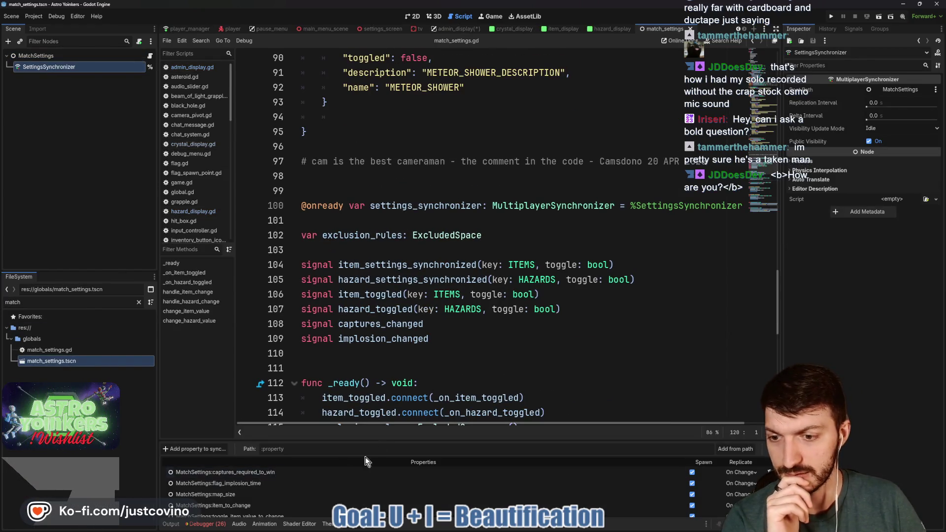
Resize the Replication panel, then return to the admin_display scene and script
{"action": "left_click_drag", "start_coordinate": [396, 441], "coordinate": [396, 267]}
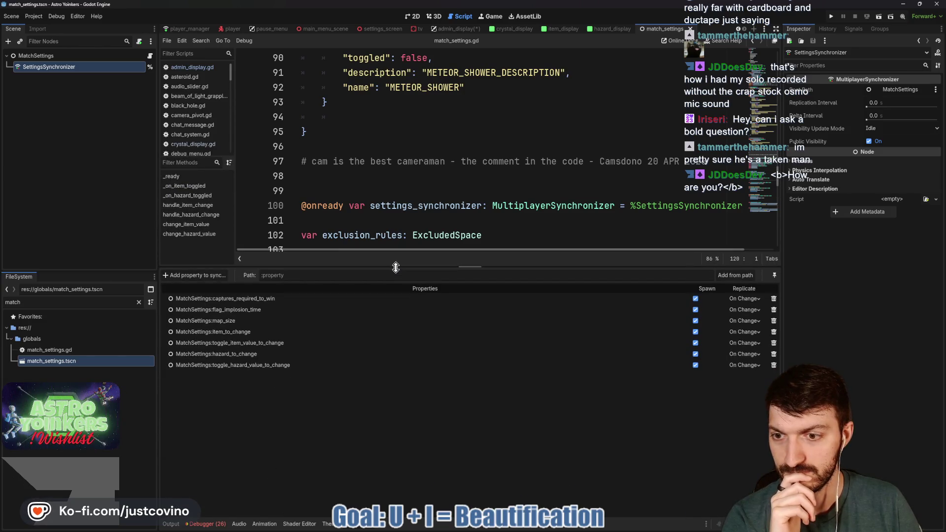
{"action": "left_click_drag", "start_coordinate": [396, 267], "coordinate": [390, 420]}
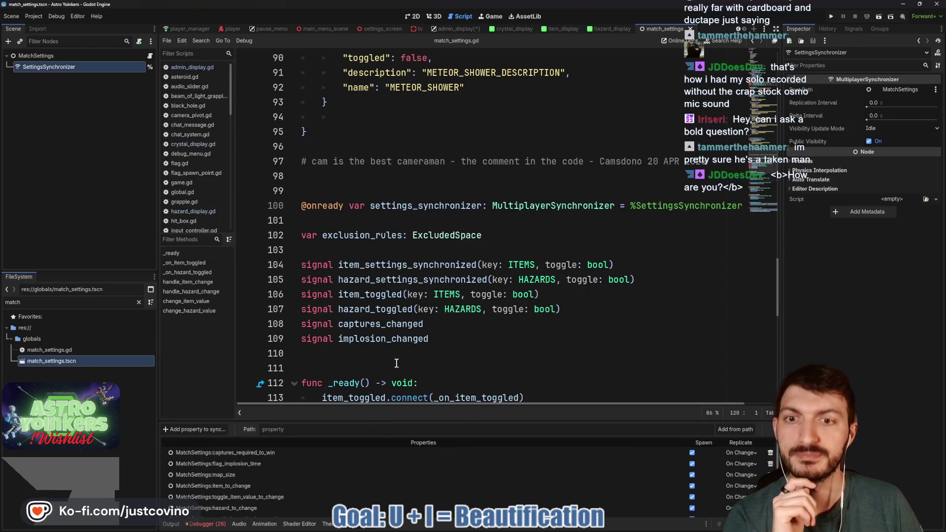
{"action": "left_click", "coordinate": [459, 29]}
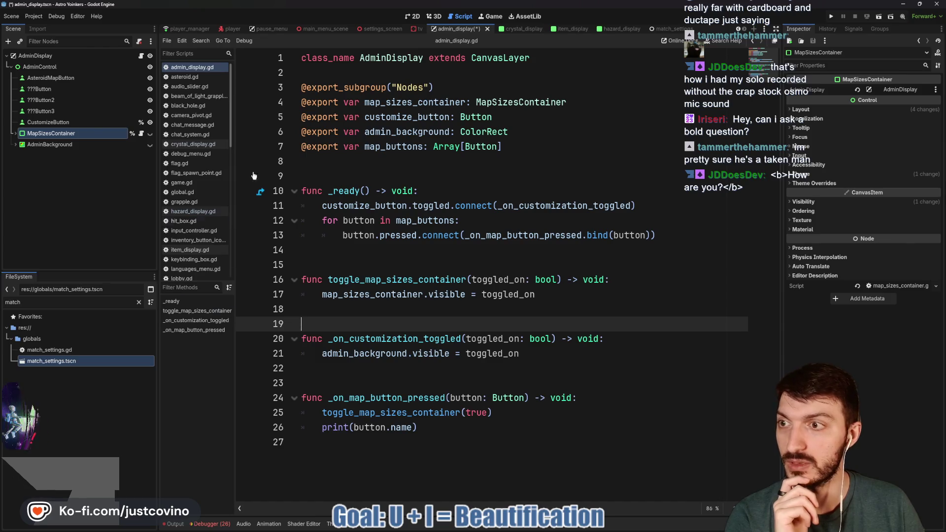
Expand AdminBackground in the Scene tree and switch back to the 2D canvas
{"action": "left_click", "coordinate": [14, 145]}
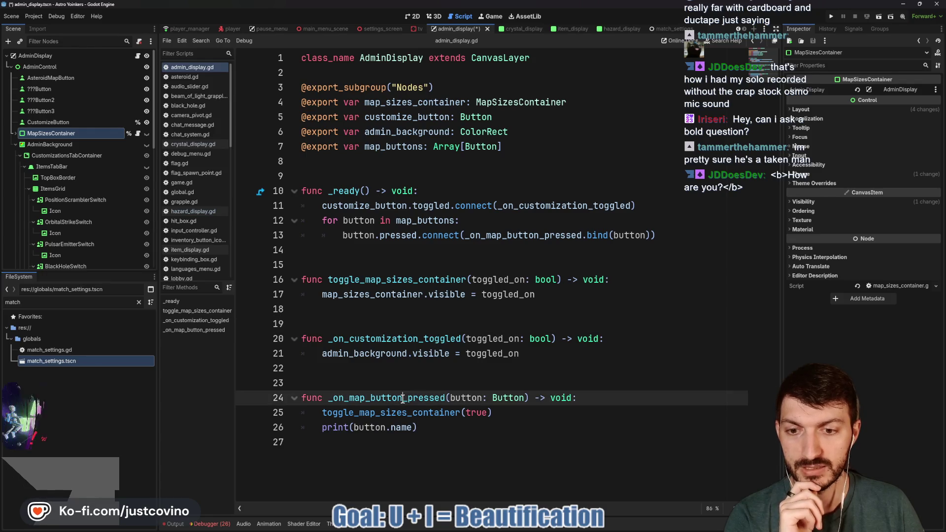
{"action": "double_click", "coordinate": [387, 397]}
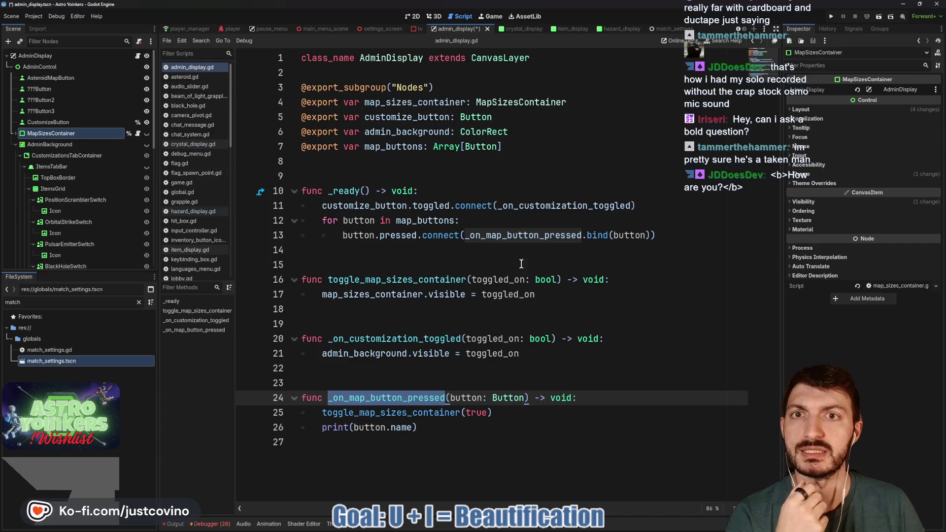
{"action": "left_click", "coordinate": [414, 17]}
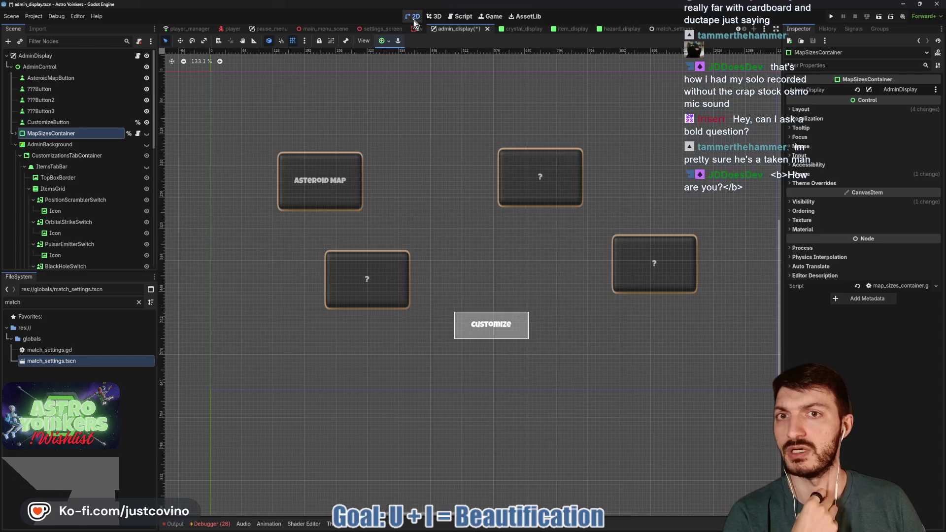
Unhide AdminBackground to show the Items, Hazards and Crystals tabs, then select it
{"action": "left_click", "coordinate": [147, 144]}
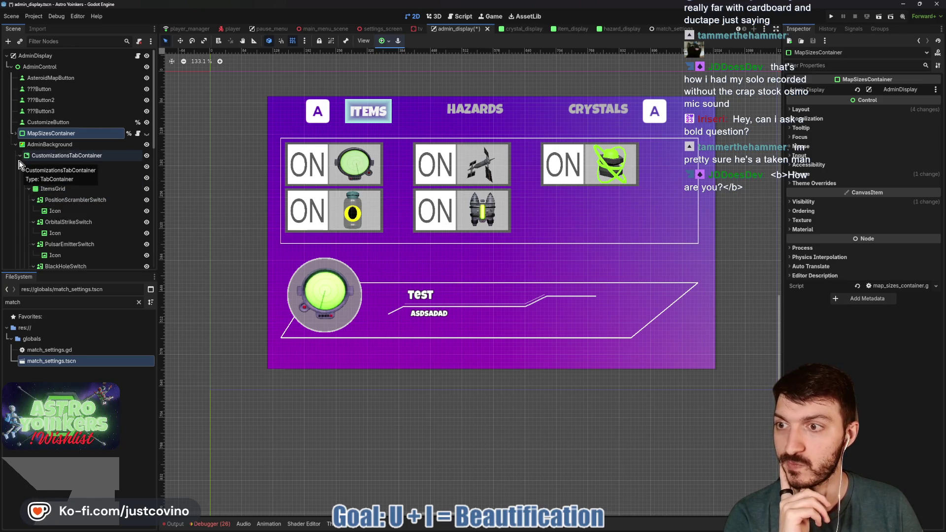
{"action": "left_click", "coordinate": [87, 144]}
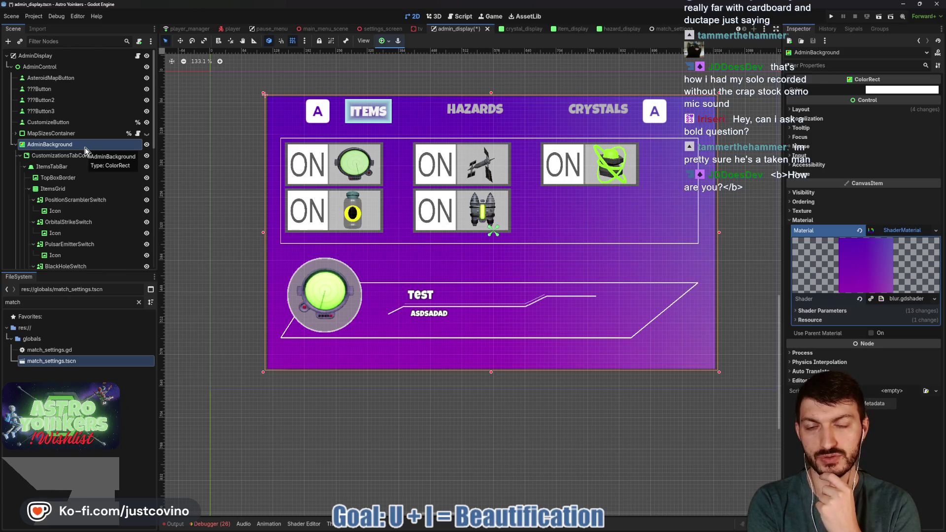
Select PositionScramblerSwitch under ItemsGrid to inspect its toggle-mode TextureButton properties
{"action": "left_click", "coordinate": [89, 199]}
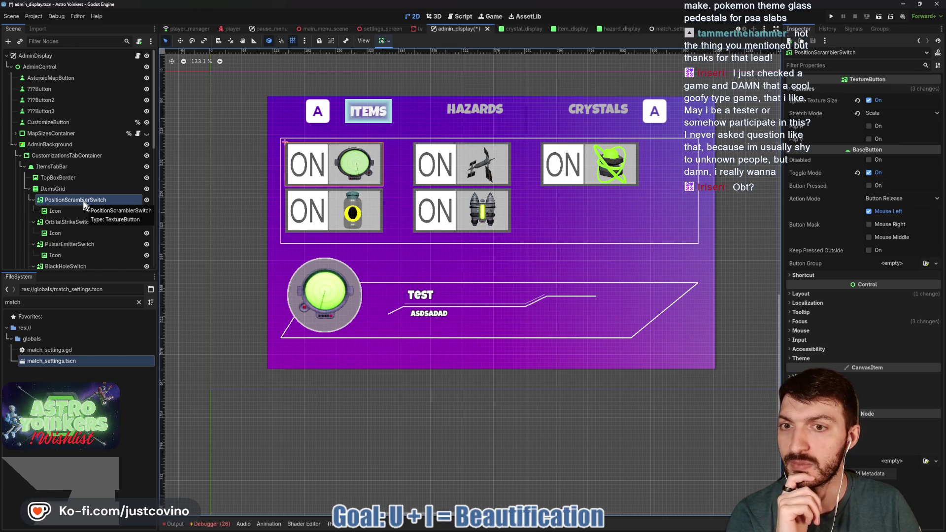
Attach a new script, item_customization_switch.gd extending TextureButton, to PositionScramblerSwitch
{"action": "left_click", "coordinate": [74, 211]}
{"action": "left_click", "coordinate": [75, 201]}
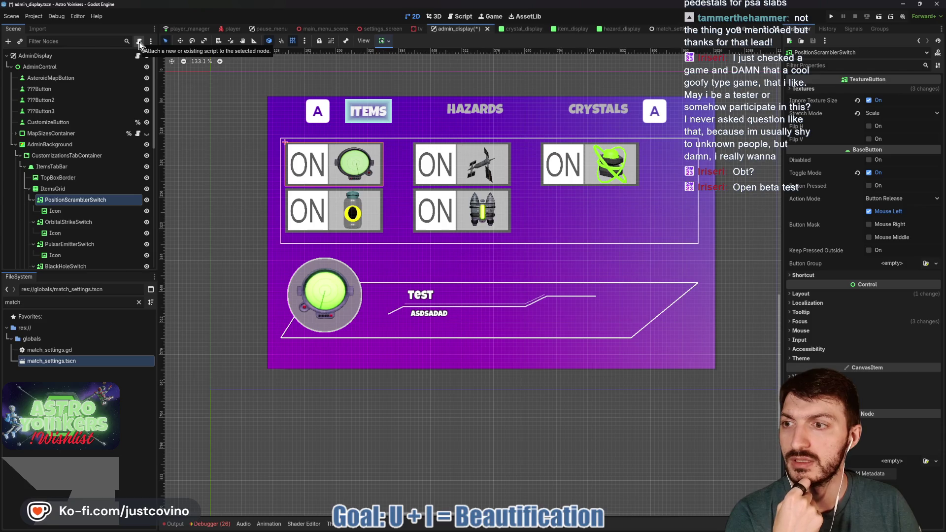
{"action": "left_click", "coordinate": [139, 41]}
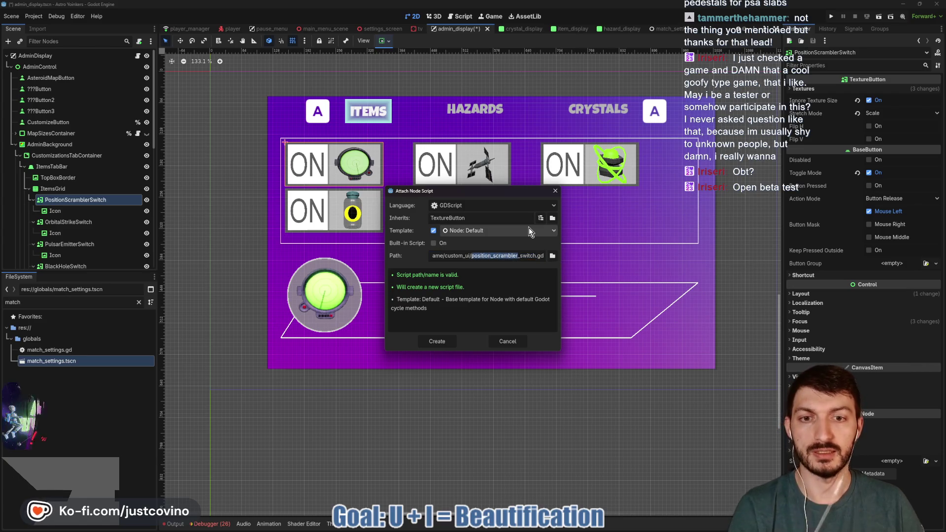
{"action": "type", "text": "item_customiza"}
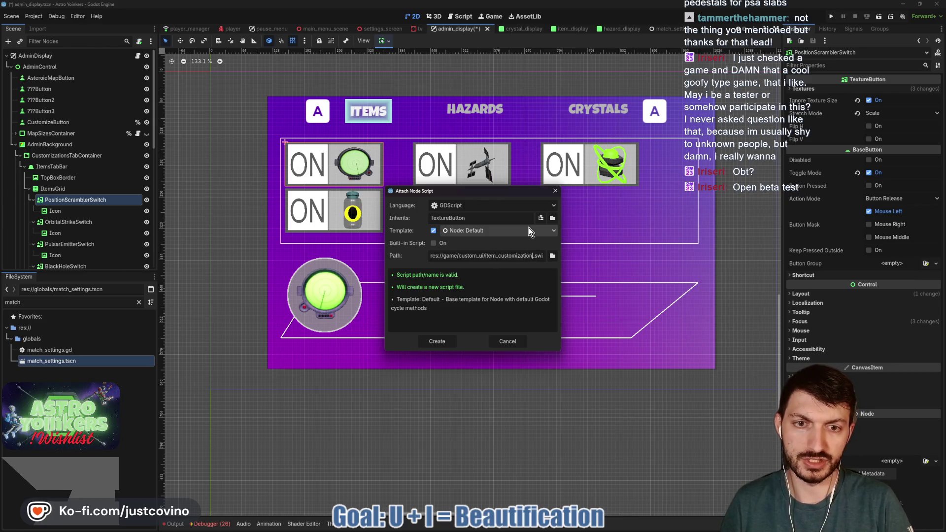
{"action": "left_click", "coordinate": [445, 339]}
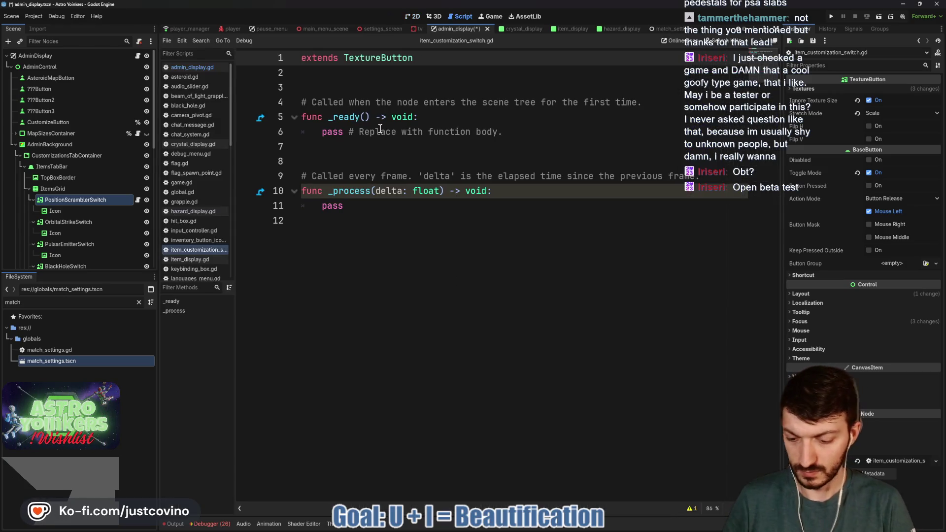
Add 'class_name ItemCustomizationSwitch', delete the _ready/_process stubs and save
{"action": "type", "text": "class_name "}
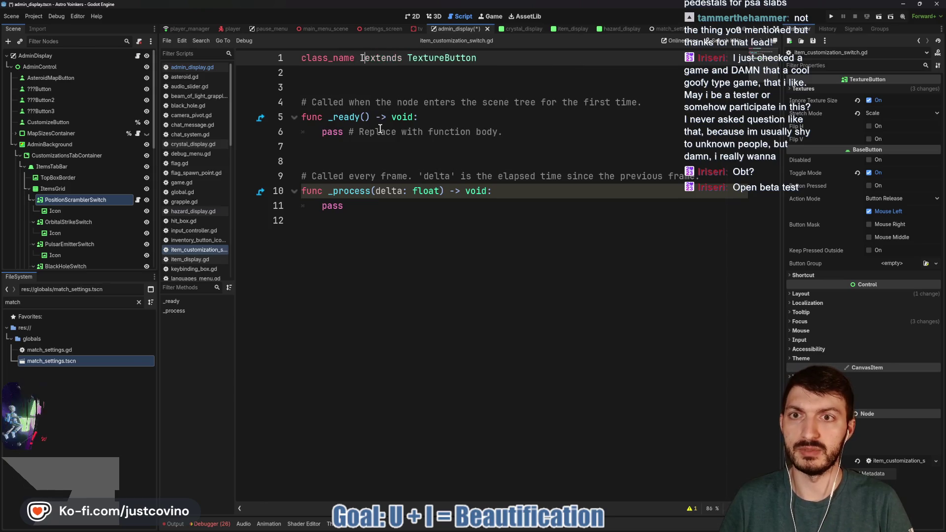
{"action": "type", "text": "ItemCustomization"}
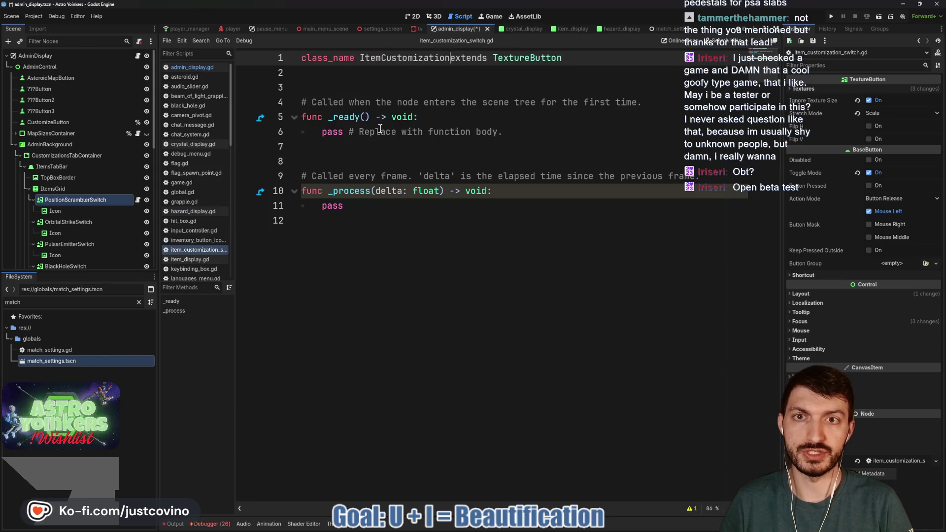
{"action": "type", "text": "Switch"}
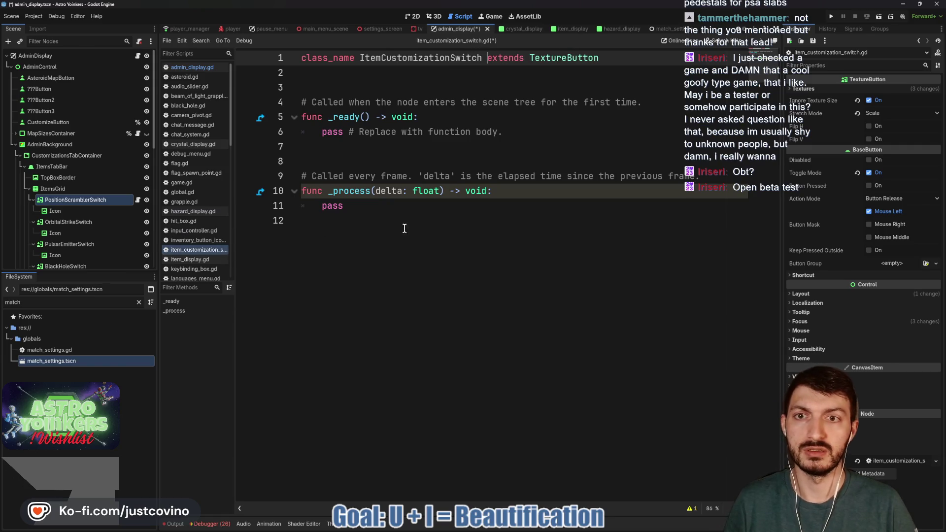
{"action": "mouse_move", "coordinate": [404, 228]}
{"action": "left_mouse_down"}
{"action": "mouse_move", "coordinate": [287, 118]}
{"action": "mouse_move", "coordinate": [286, 103]}
{"action": "left_mouse_up"}
{"action": "key", "text": "BackSpace"}
{"action": "key", "text": "ctrl+s"}
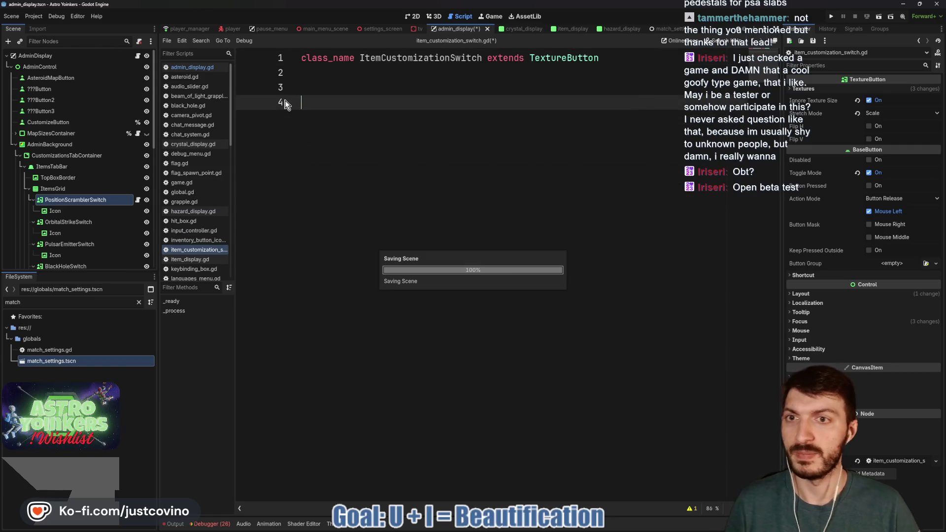
{"action": "left_click", "coordinate": [138, 302]}
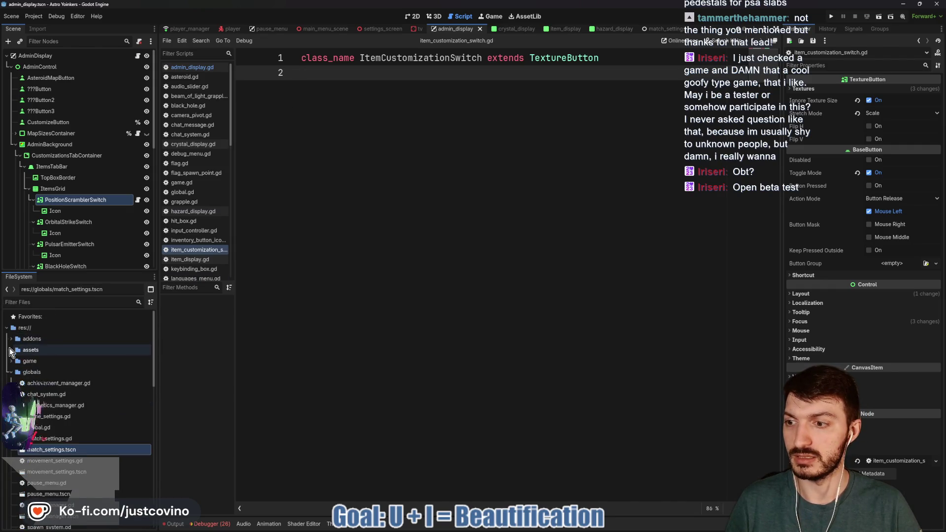
{"action": "key", "text": "ctrl+s"}
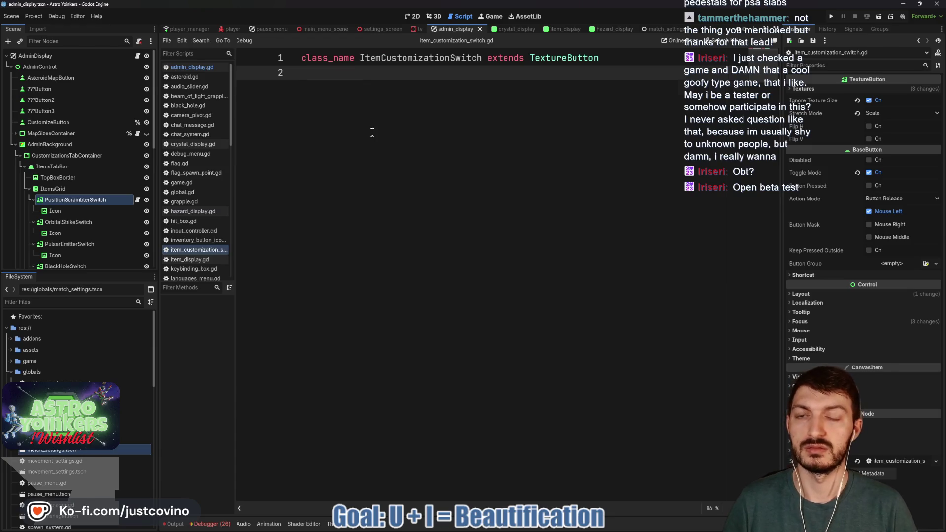
{"action": "key", "text": "Return"}
{"action": "type", "text": "@export"}
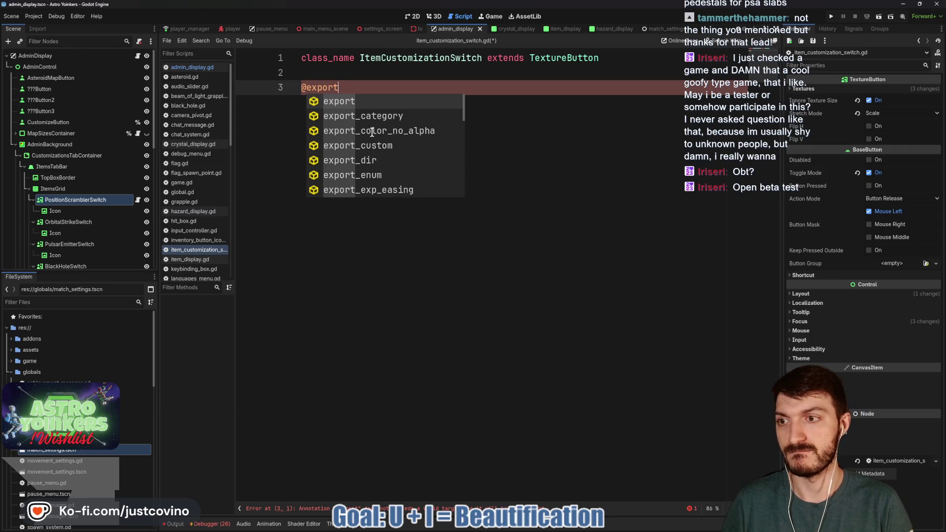
{"action": "type", "text": "var item"}
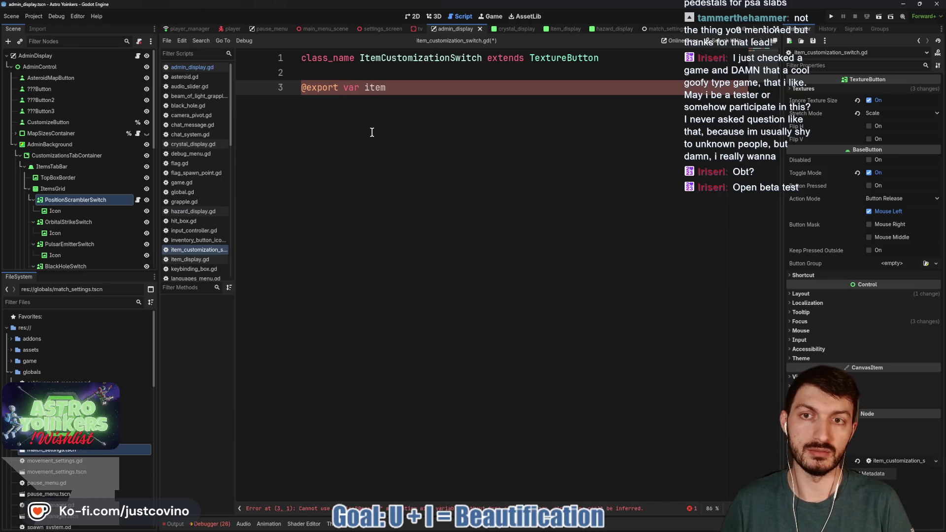
{"action": "key", "text": "Up"}
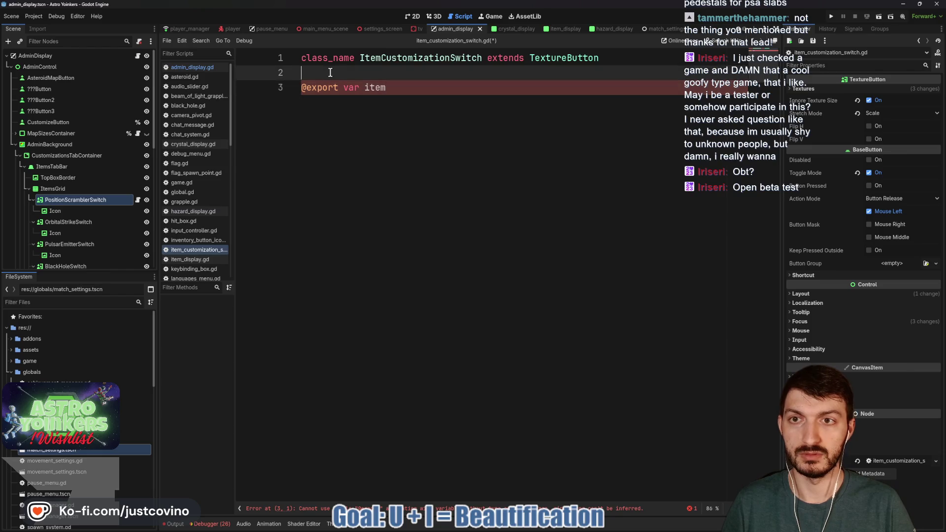
{"action": "key", "text": "Return"}
{"action": "key", "text": "Return"}
{"action": "key", "text": "Up"}
{"action": "type", "text": "enum ITEM"}
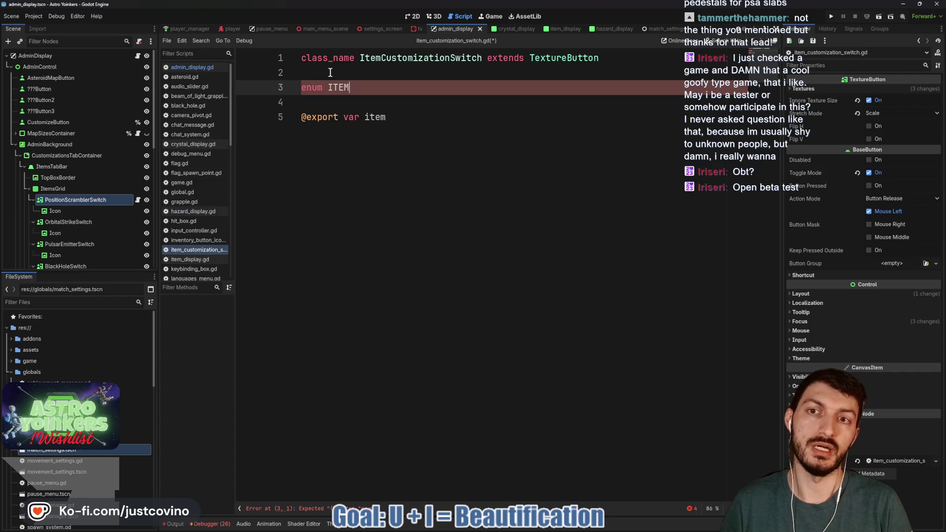
{"action": "type", "text": " { POSI"}
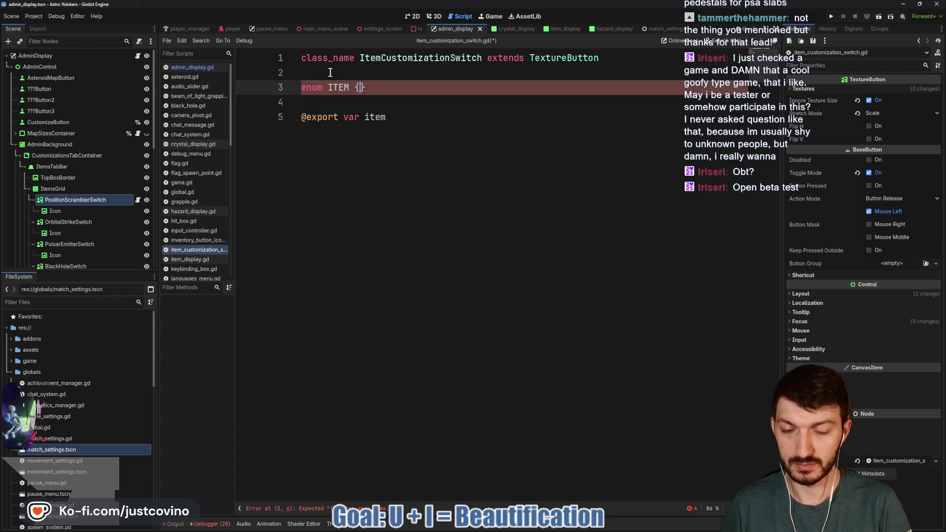
{"action": "type", "text": "TION_SCRAMB"}
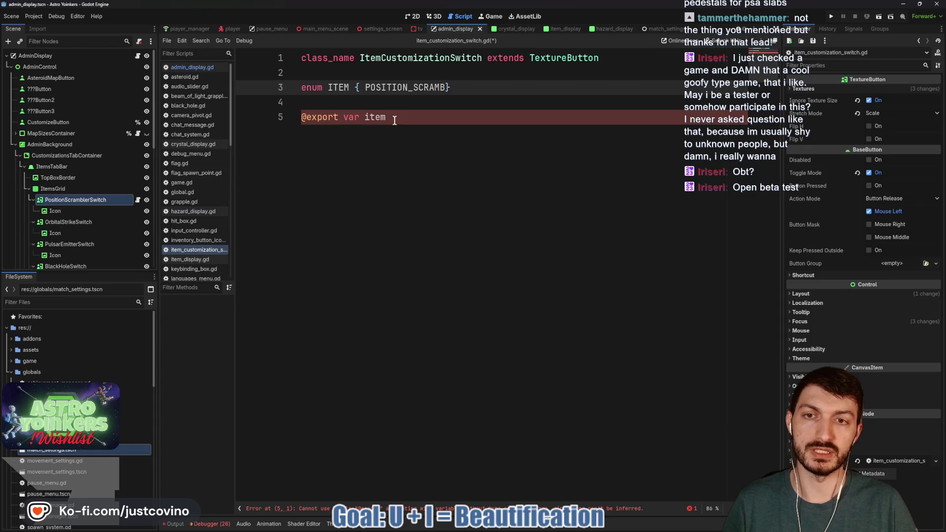
{"action": "left_click_drag", "start_coordinate": [458, 87], "coordinate": [299, 89]}
{"action": "key", "text": "BackSpace"}
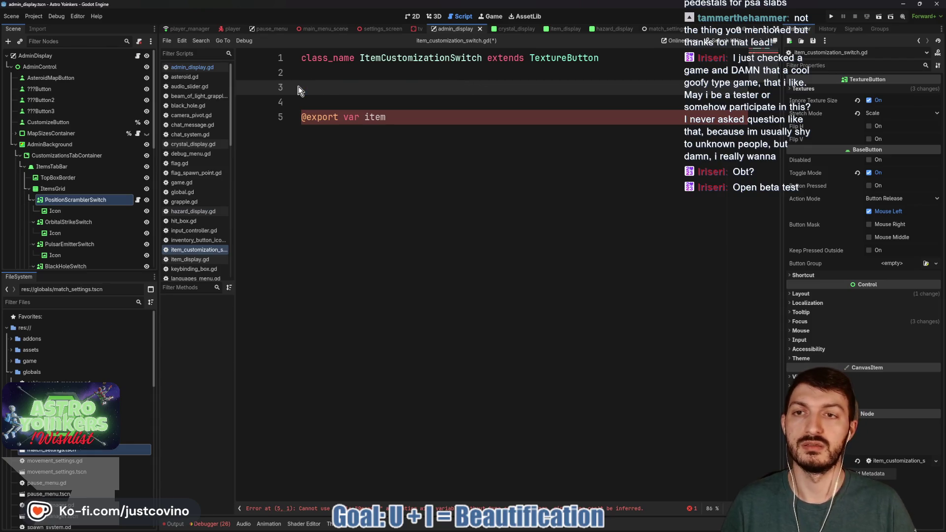
Type the exported item variable as MatchSettings.ITEMS using autocomplete
{"action": "left_click", "coordinate": [415, 118]}
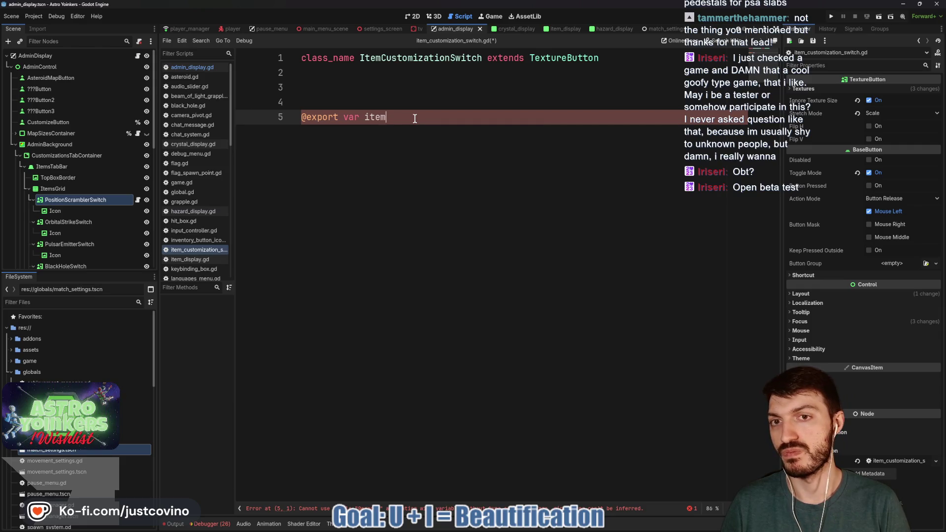
{"action": "type", "text": ":Ite"}
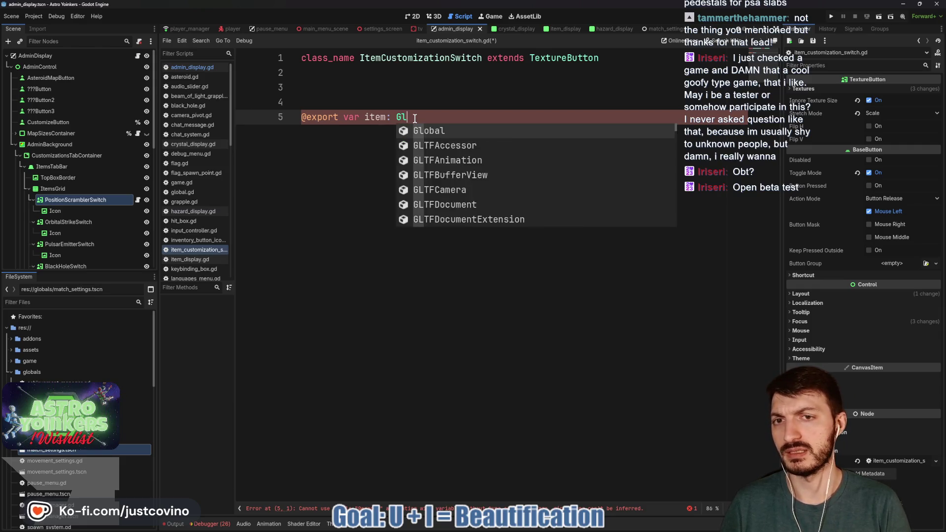
{"action": "key", "text": "BackSpace"}
{"action": "key", "text": "BackSpace"}
{"action": "key", "text": "BackSpace"}
{"action": "type", "text": "Matc"}
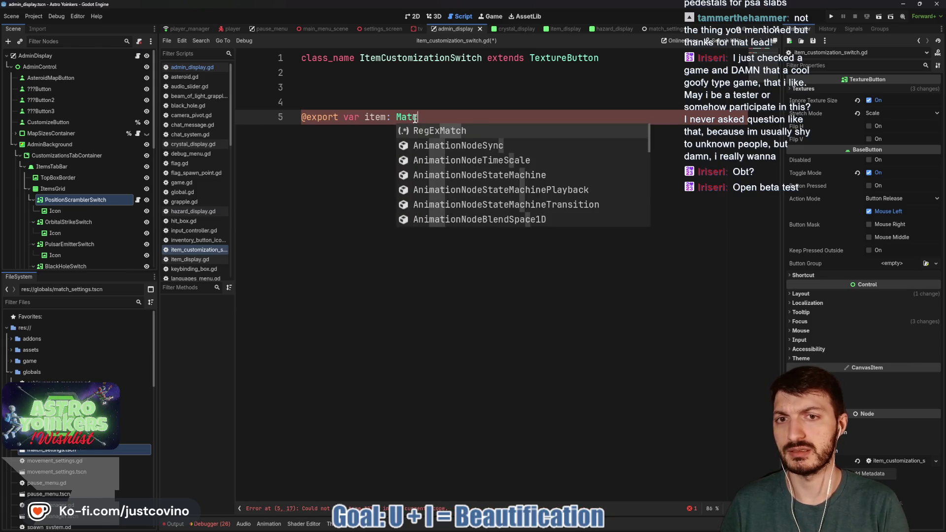
{"action": "type", "text": "hSettings"}
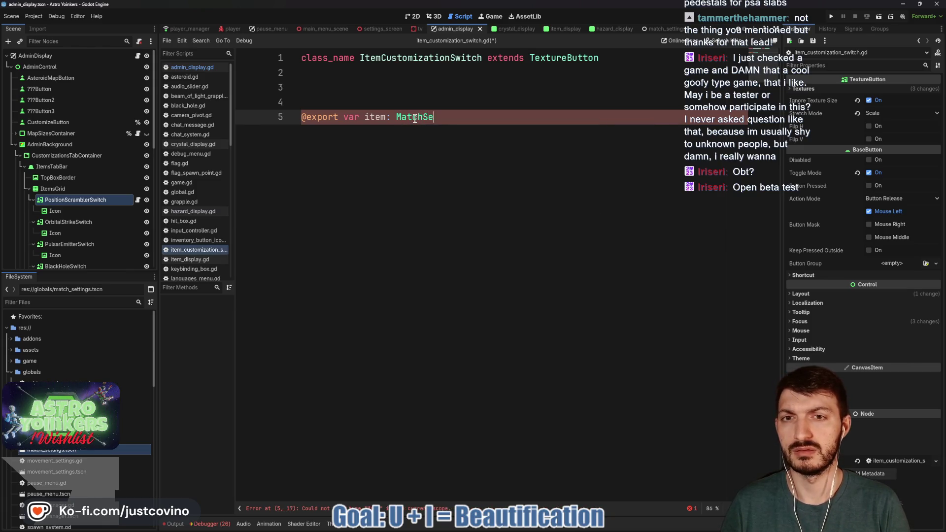
{"action": "type", "text": "."}
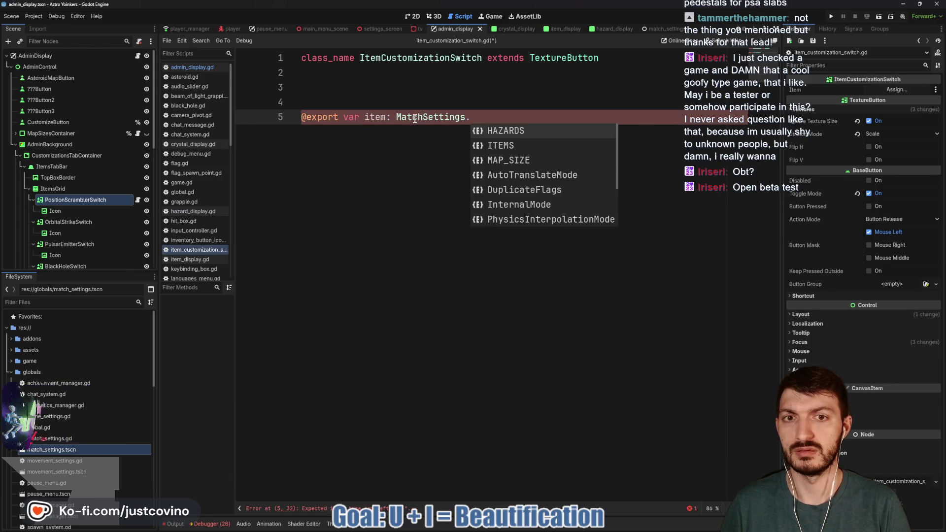
{"action": "key", "text": "Down"}
{"action": "key", "text": "Return"}
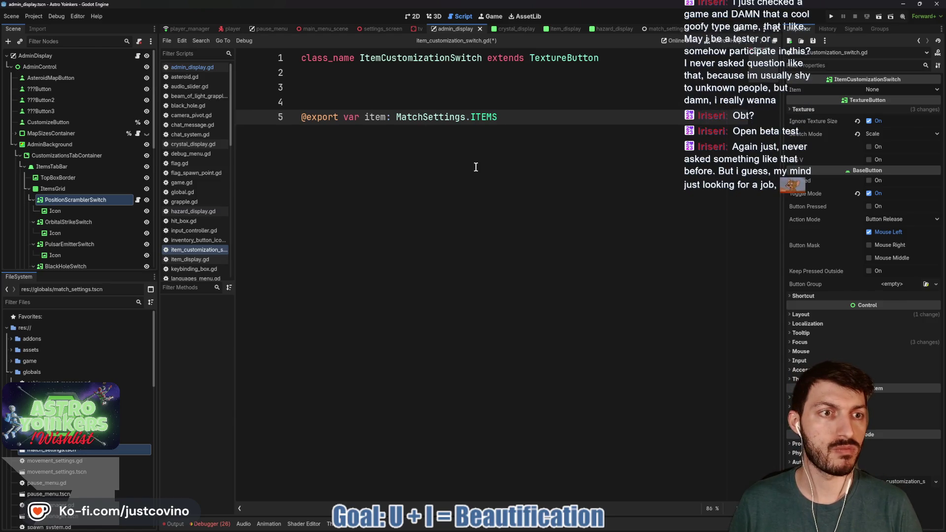
Save the script and tidy blank lines around the item export, leaving space for a function
{"action": "key", "text": "ctrl+s"}
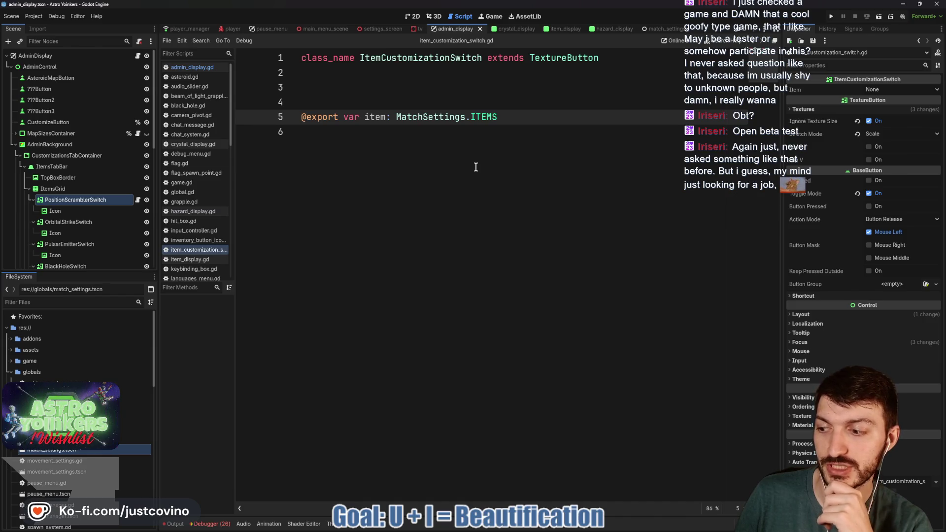
{"action": "key", "text": "ctrl+s"}
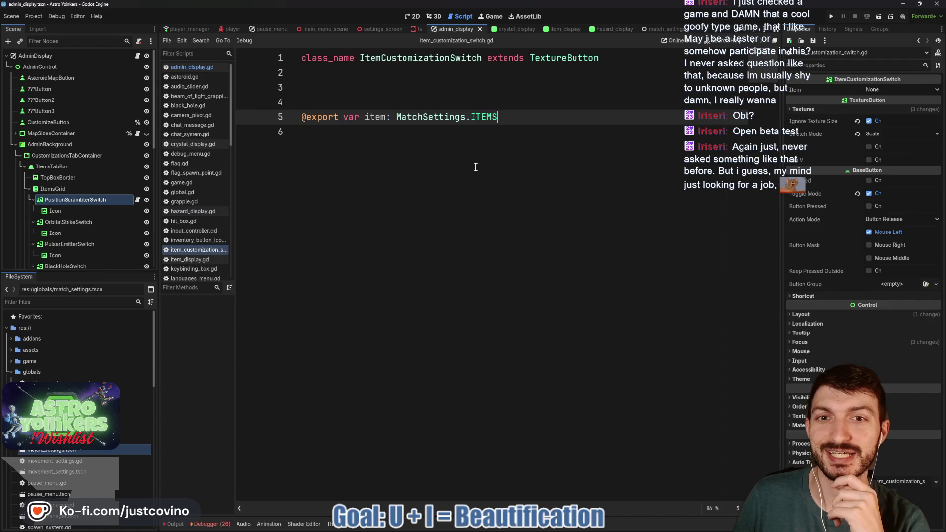
{"action": "key", "text": "Return"}
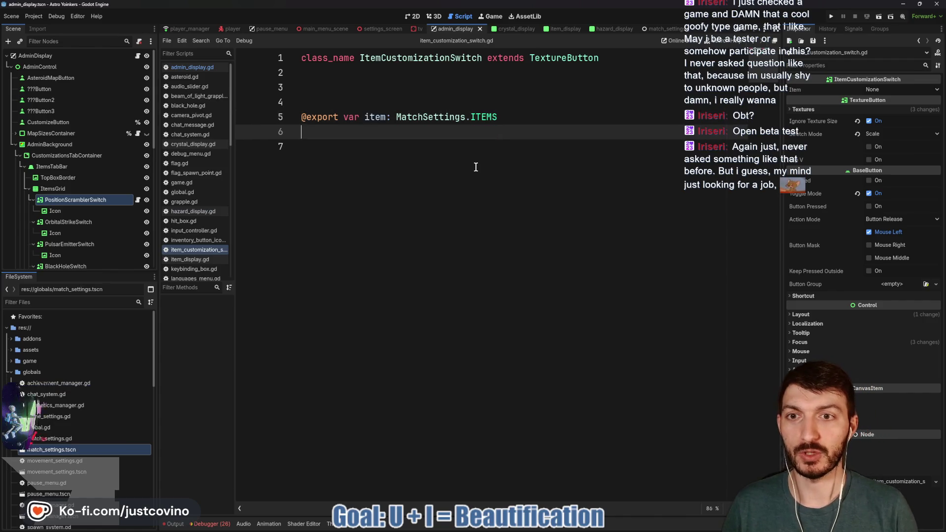
{"action": "key", "text": "Return"}
{"action": "key", "text": "ctrl+s"}
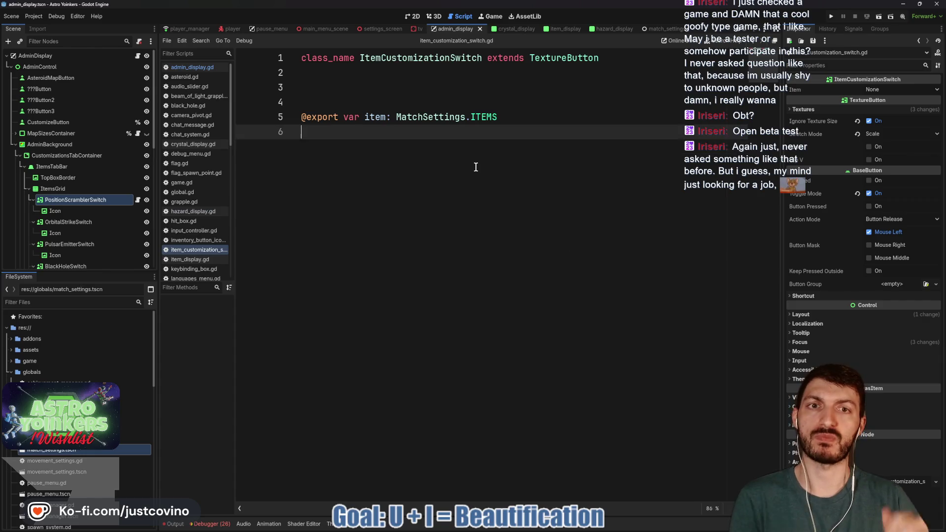
{"action": "left_click", "coordinate": [347, 102]}
{"action": "key", "text": "BackSpace"}
{"action": "key", "text": "ctrl+s"}
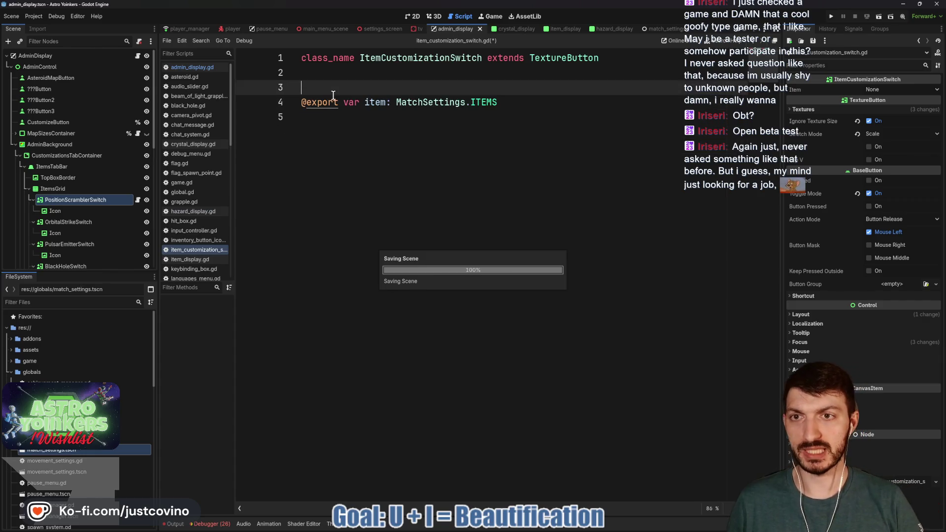
{"action": "left_click", "coordinate": [352, 140]}
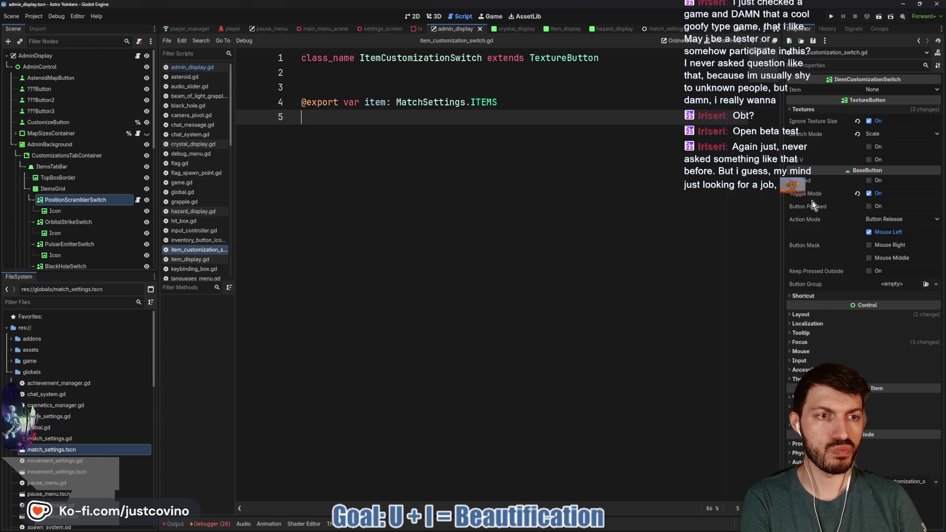
{"action": "key", "text": "Return"}
{"action": "key", "text": "Return"}
{"action": "key", "text": "Return"}
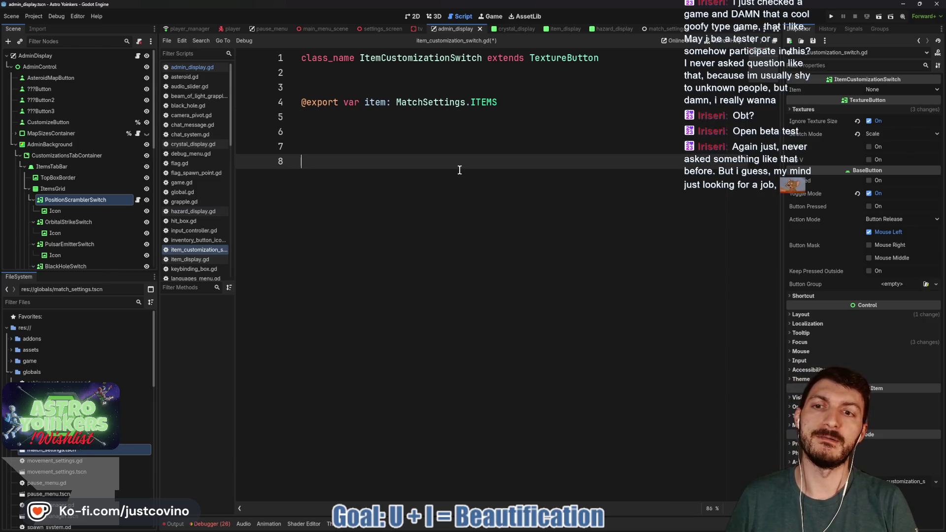
Write the handler signature func _on_switch_toggled(toggled_on: bool) -> void: with a pass body
{"action": "type", "text": "func _on_switch_"}
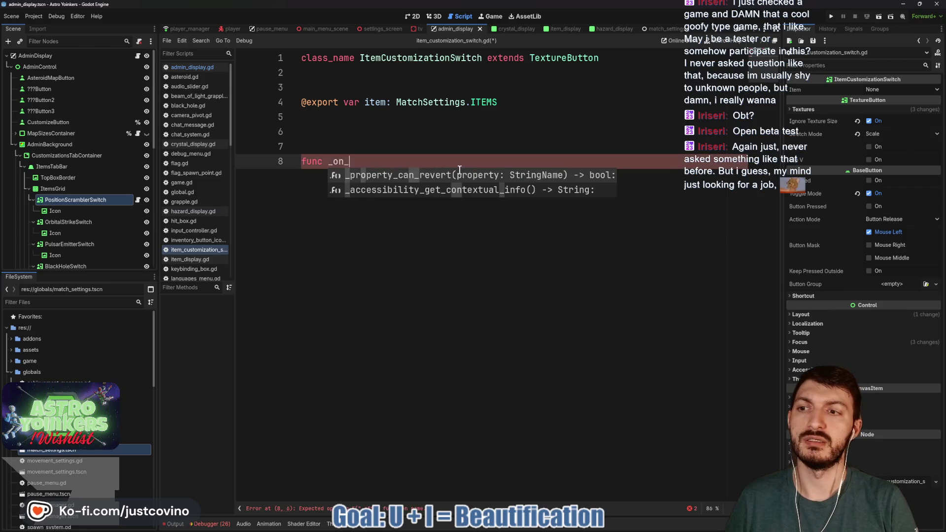
{"action": "type", "text": "toggled("}
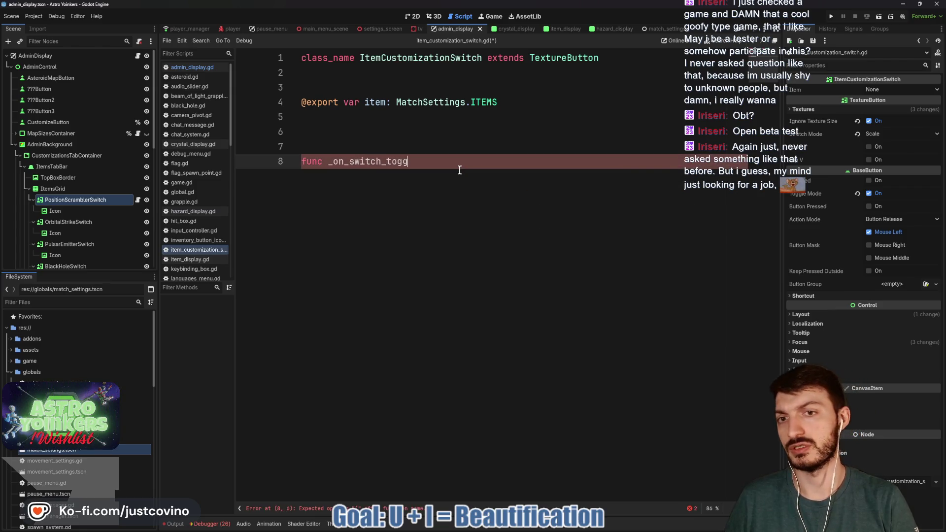
{"action": "type", "text": "toggled(to"}
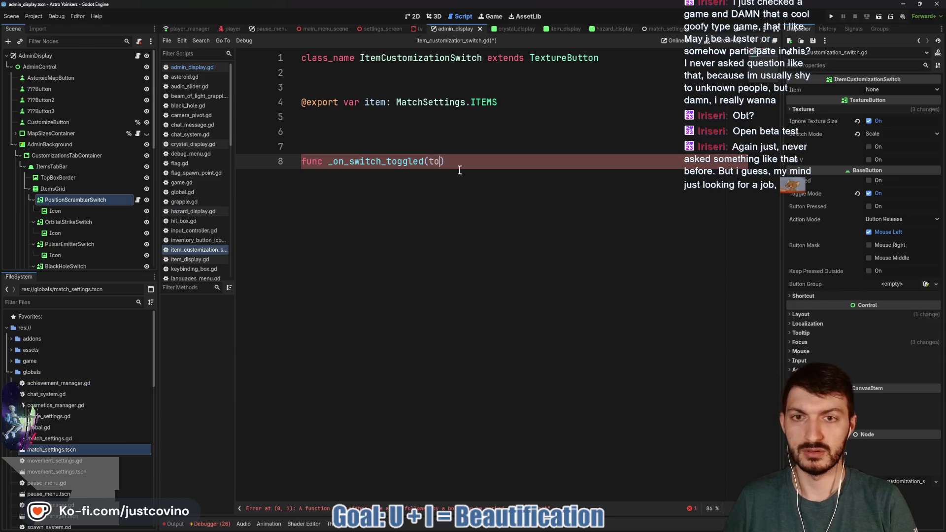
{"action": "type", "text": "_on: b"}
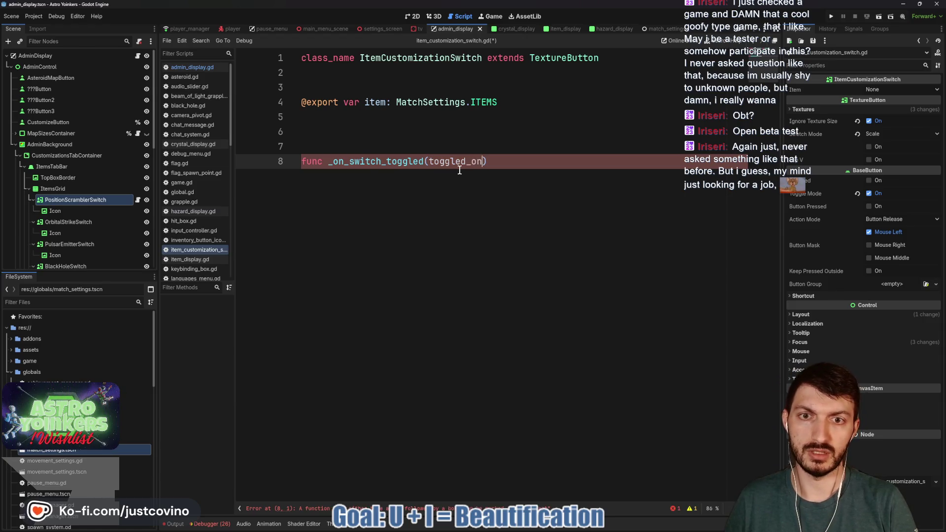
{"action": "type", "text": "ool)"}
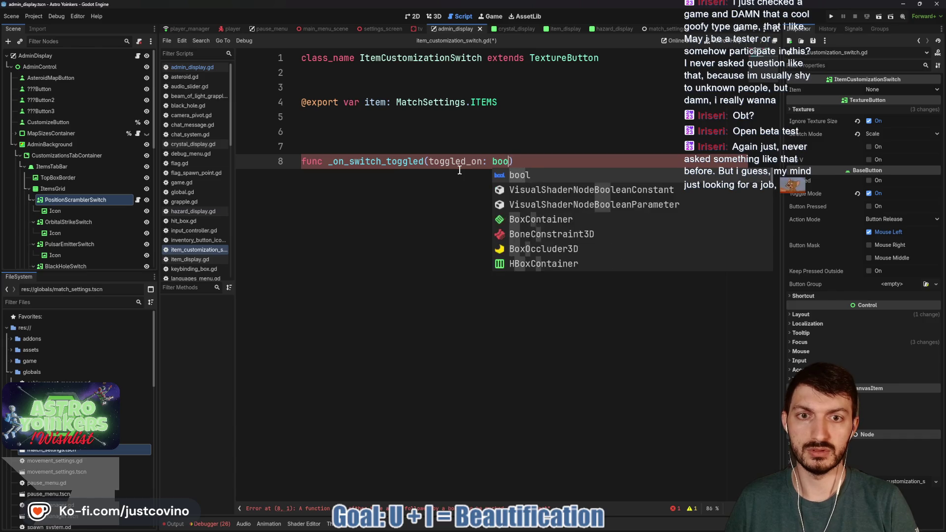
{"action": "type", "text": " -> void:"}
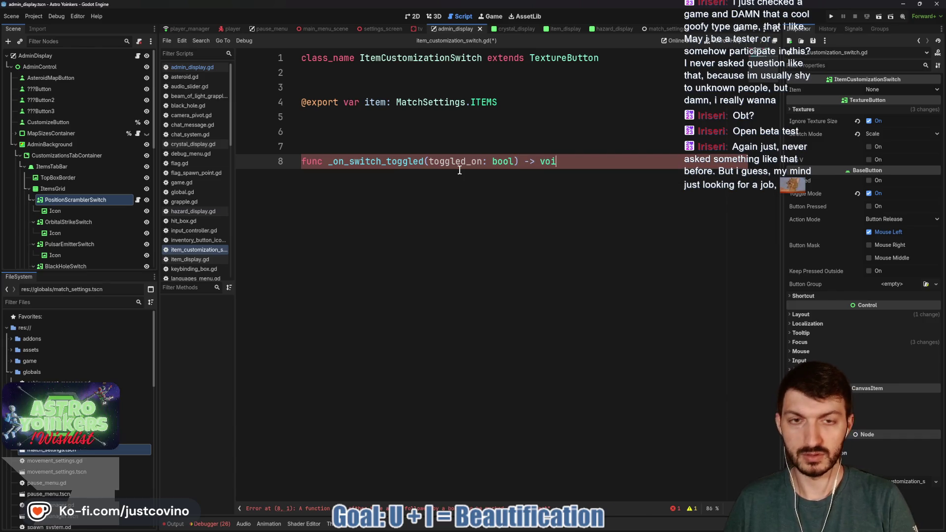
{"action": "key", "text": "Return"}
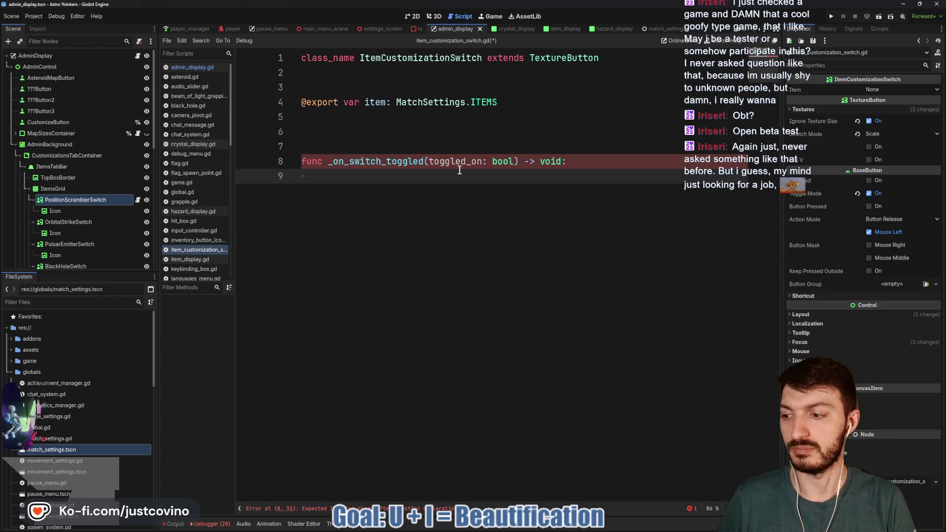
{"action": "type", "text": "pass"}
Add a _ready function above the handler that calls toggled.connect(_on_switch_toggled)
{"action": "left_click", "coordinate": [393, 130]}
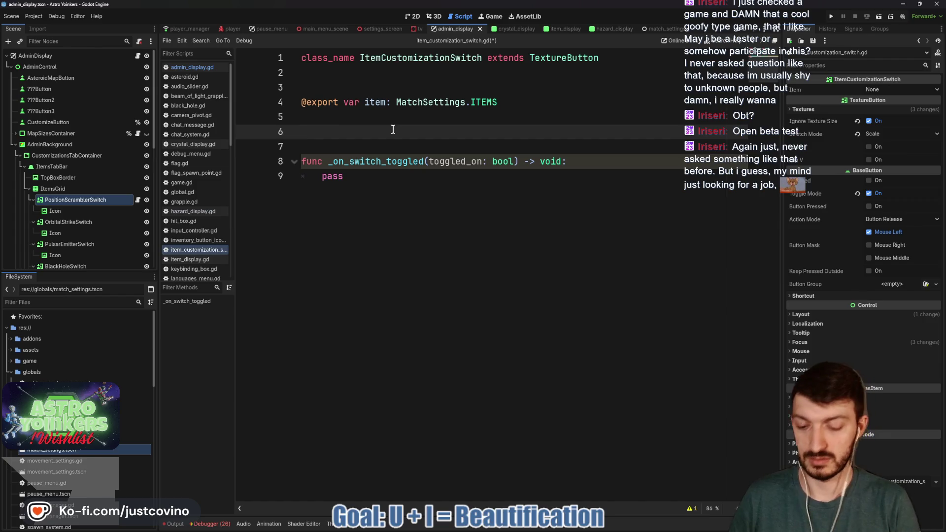
{"action": "type", "text": "func _r"}
{"action": "key", "text": "Return"}
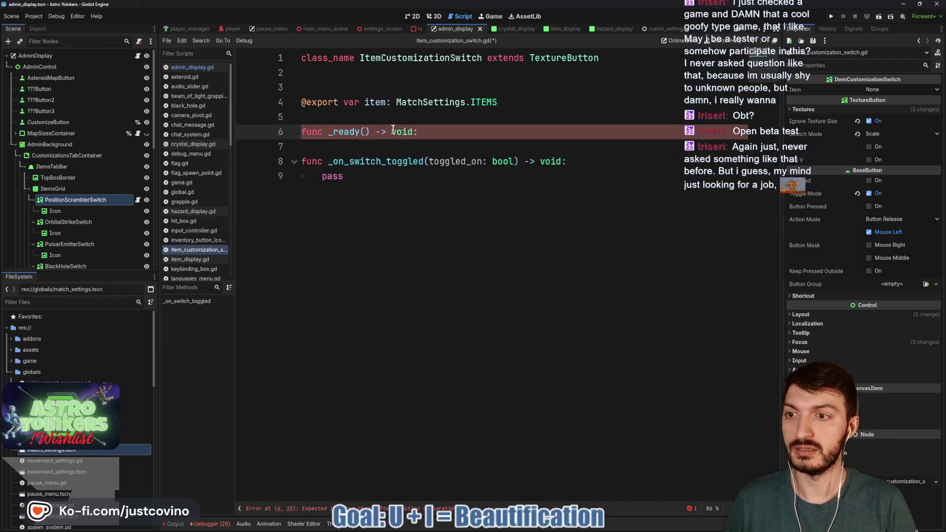
{"action": "key", "text": "Return"}
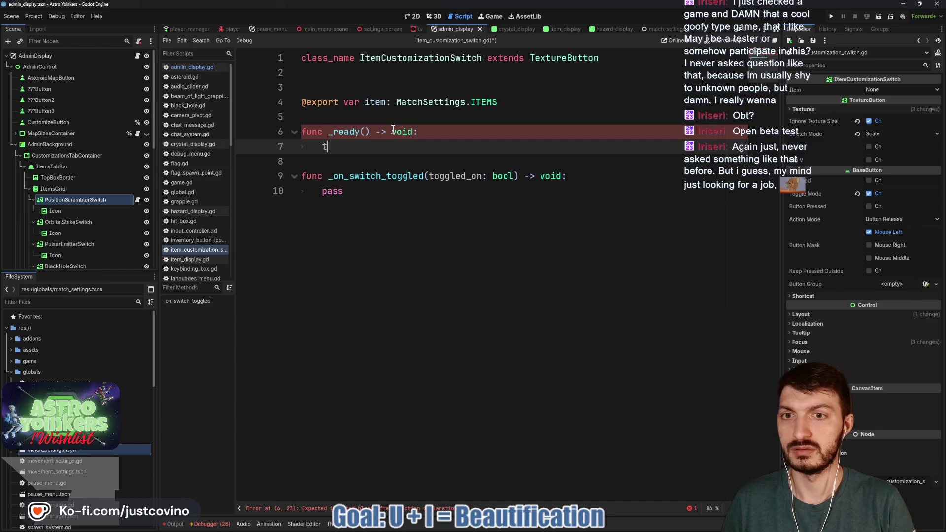
{"action": "type", "text": "togg"}
{"action": "key", "text": "Return"}
{"action": "type", "text": "."}
{"action": "key", "text": "Return"}
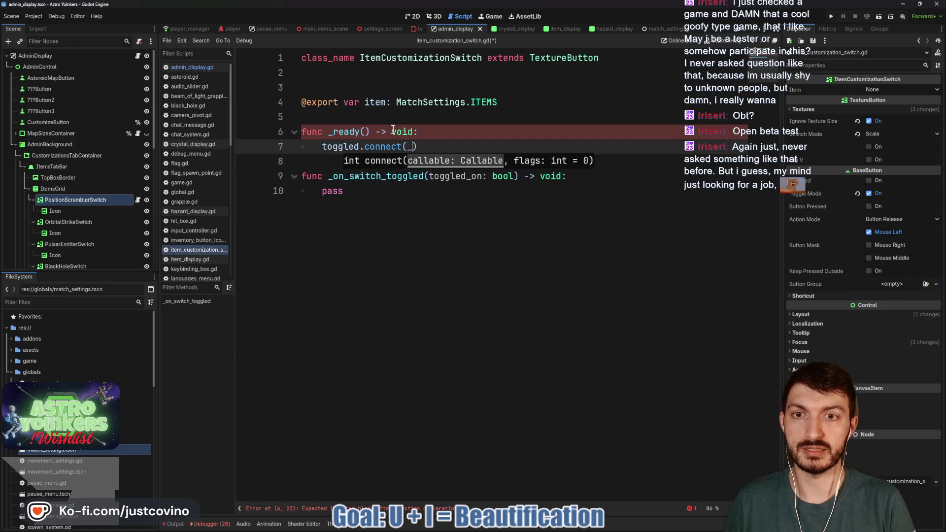
{"action": "type", "text": "on_s"}
{"action": "key", "text": "Return"}
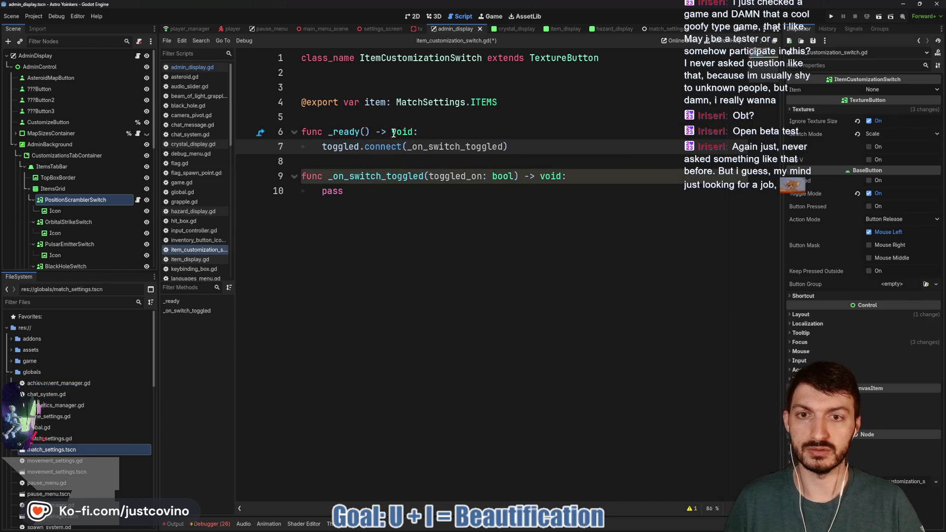
Tidy the blank lines around the class header and both functions, and save the script
{"action": "left_click", "coordinate": [387, 164]}
{"action": "key", "text": "Return"}
{"action": "left_click", "coordinate": [409, 216]}
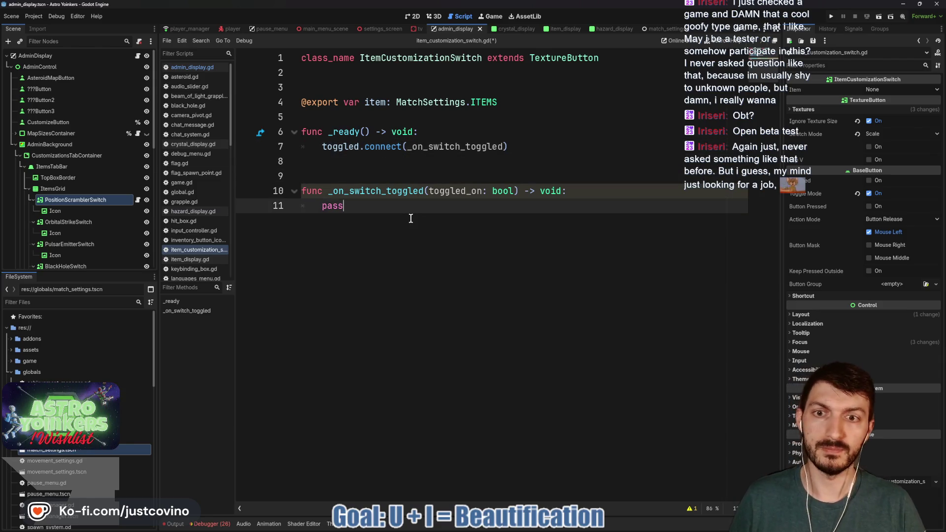
{"action": "key", "text": "ctrl+s"}
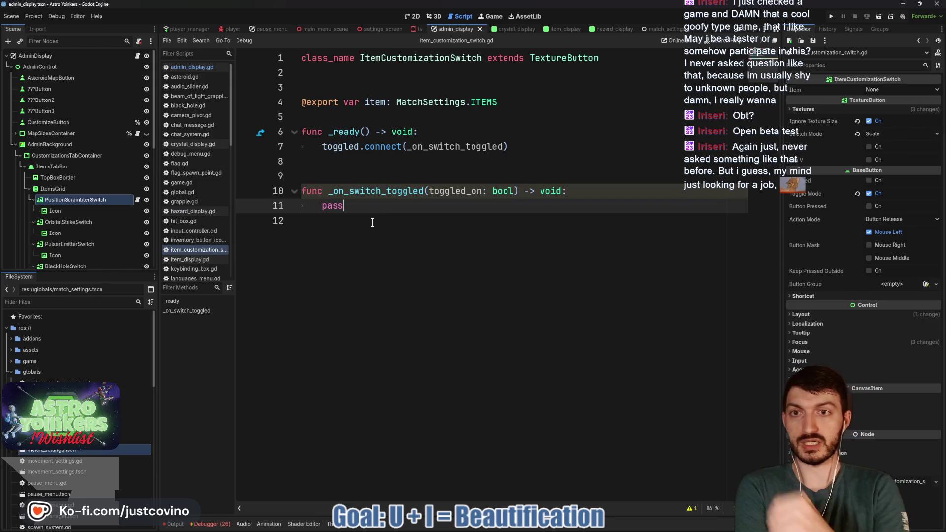
{"action": "left_click", "coordinate": [330, 83]}
{"action": "key", "text": "BackSpace"}
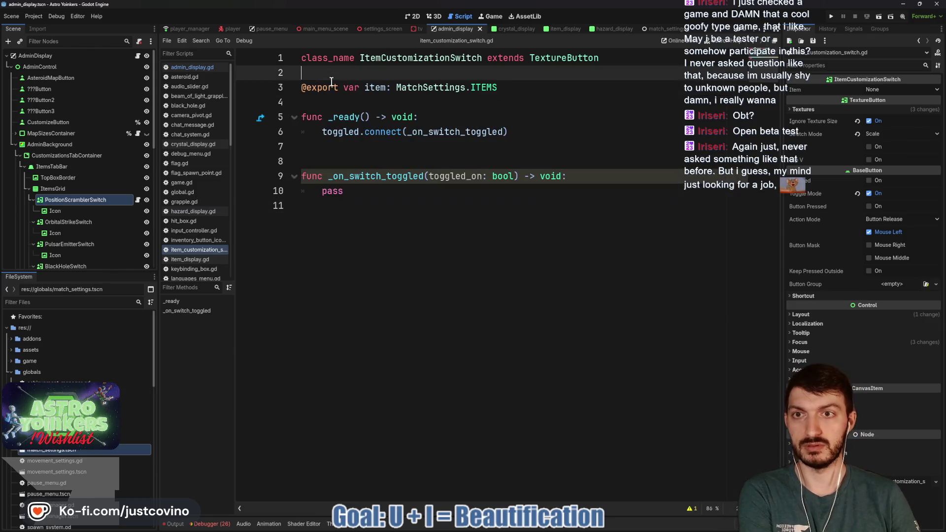
{"action": "left_click", "coordinate": [330, 104]}
{"action": "key", "text": "Return"}
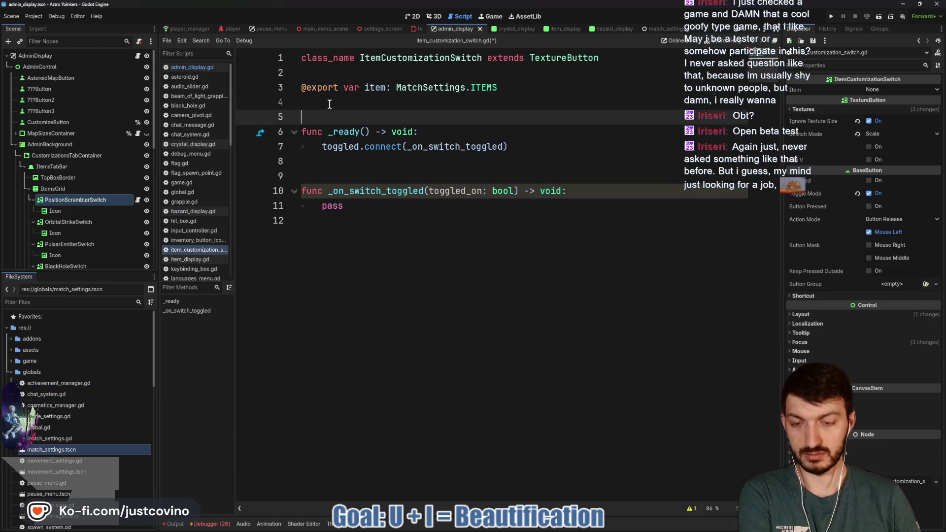
{"action": "left_click", "coordinate": [324, 74]}
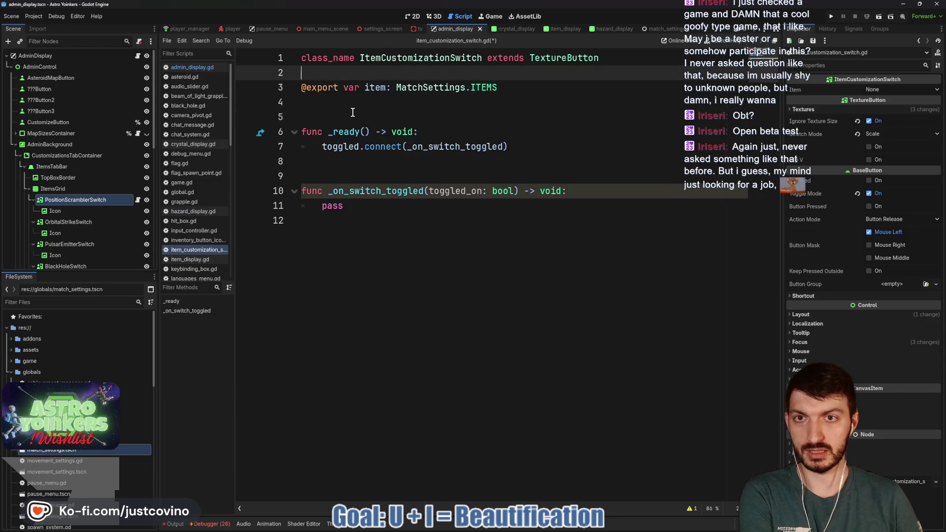
{"action": "left_click", "coordinate": [360, 210]}
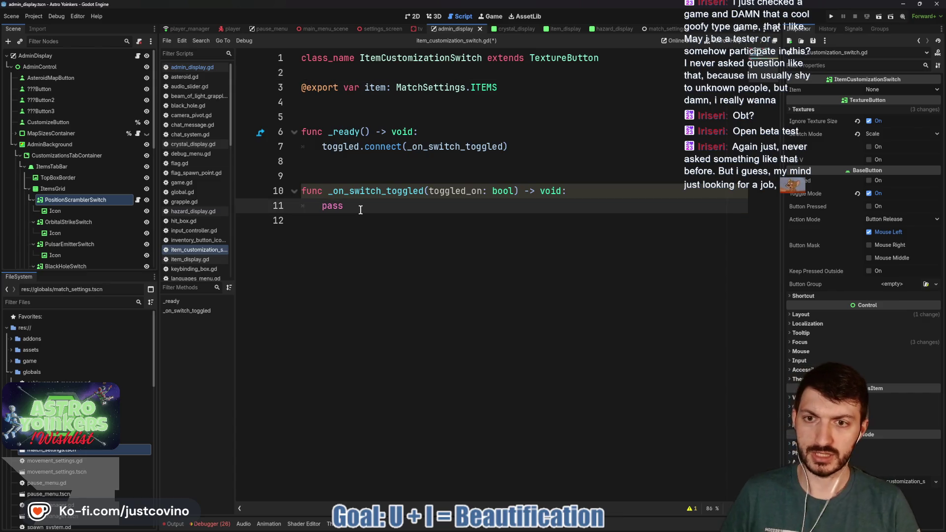
Replace pass with match item and a MatchSettings.ITEMS.POSITION_SCRAMBLER case that passes
{"action": "key", "text": "BackSpace"}
{"action": "type", "text": "match itemL;"}
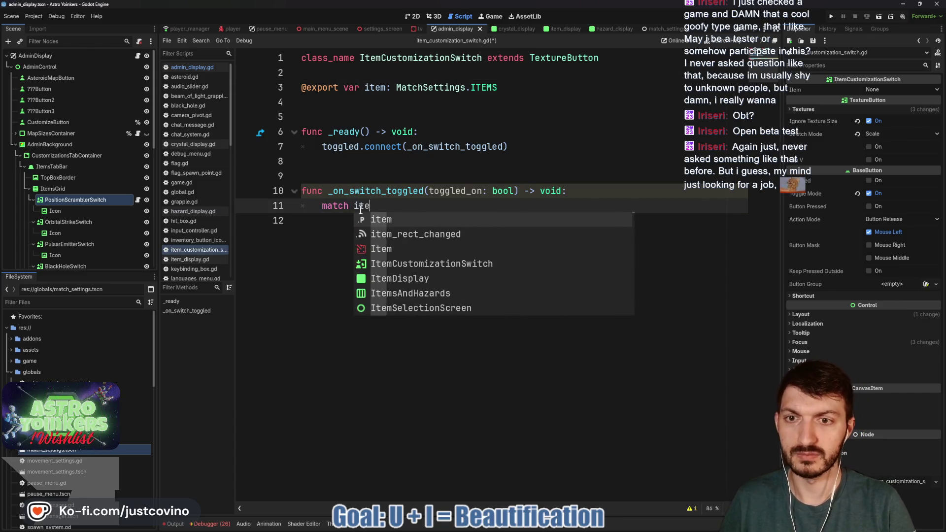
{"action": "type", "text": ":"}
{"action": "key", "text": "Return"}
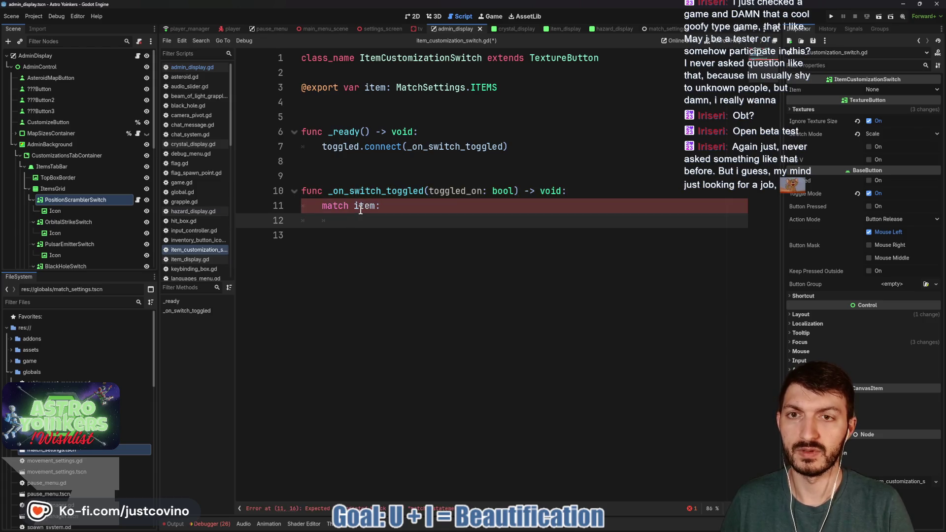
{"action": "type", "text": "MatchSettings.ITEMS"}
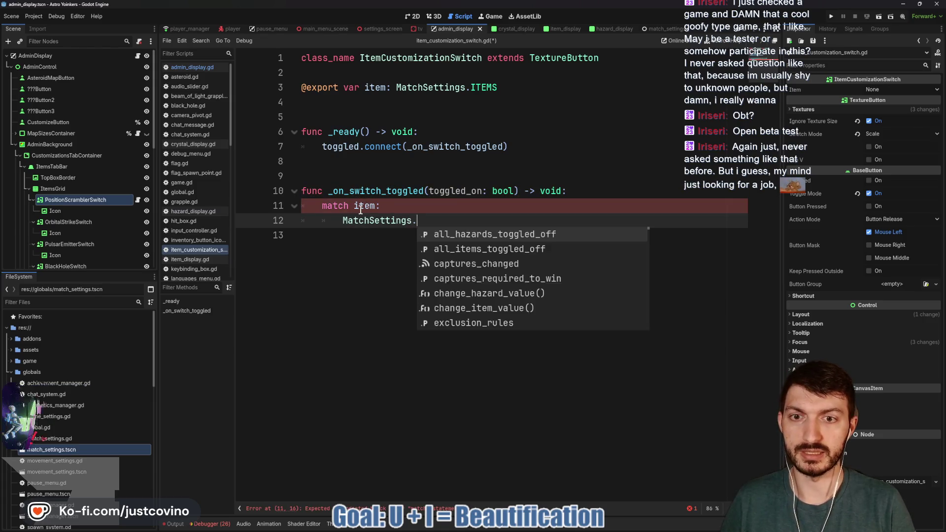
{"action": "type", "text": "."}
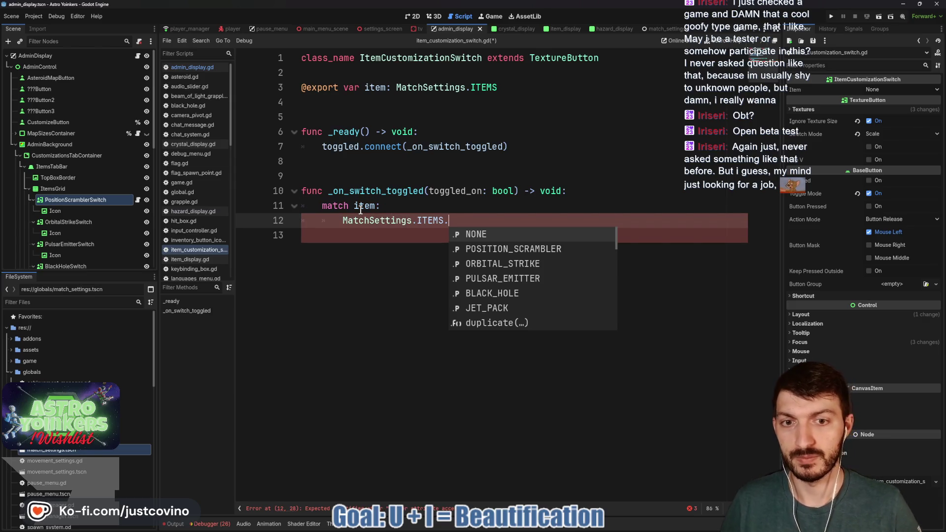
{"action": "key", "text": "Down"}
{"action": "key", "text": "Return"}
{"action": "type", "text": ":"}
{"action": "key", "text": "Return"}
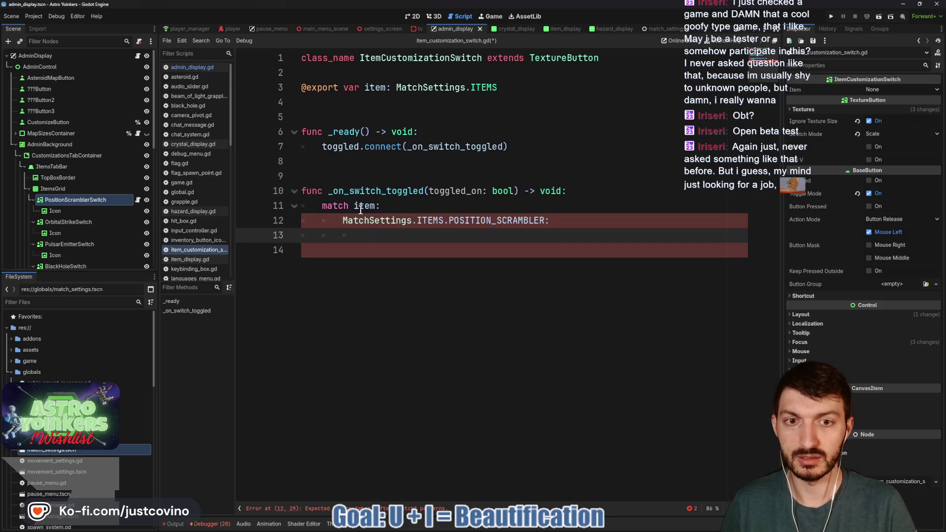
{"action": "type", "text": "pass"}
{"action": "key", "text": "Return"}
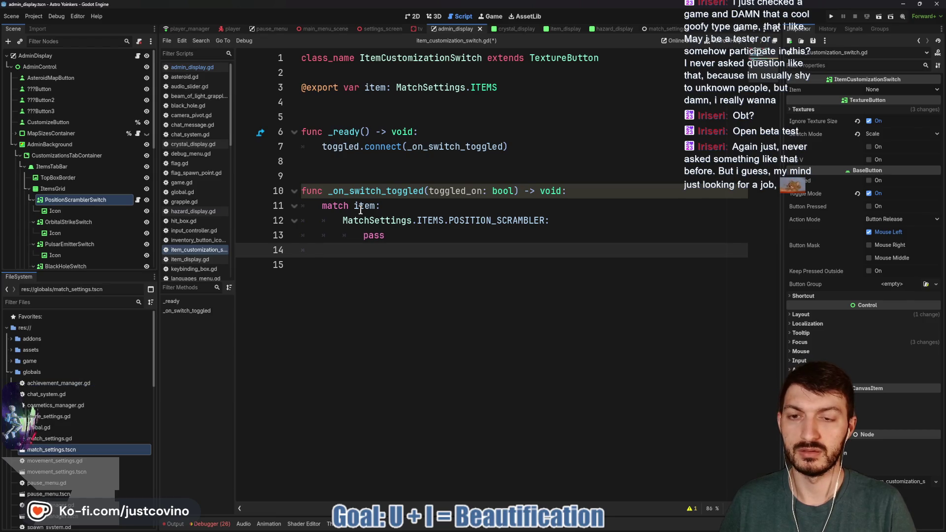
Add a MatchSettings.ITEMS.ORBITAL_STRIKE case with a pass body
{"action": "type", "text": "M"}
{"action": "key", "text": "BackSpace"}
{"action": "type", "text": "Ma"}
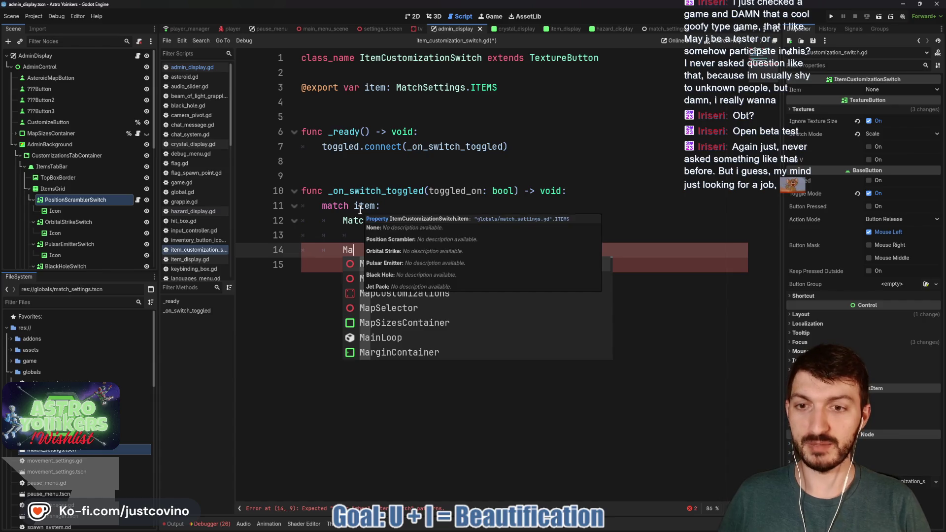
{"action": "type", "text": "tchSett"}
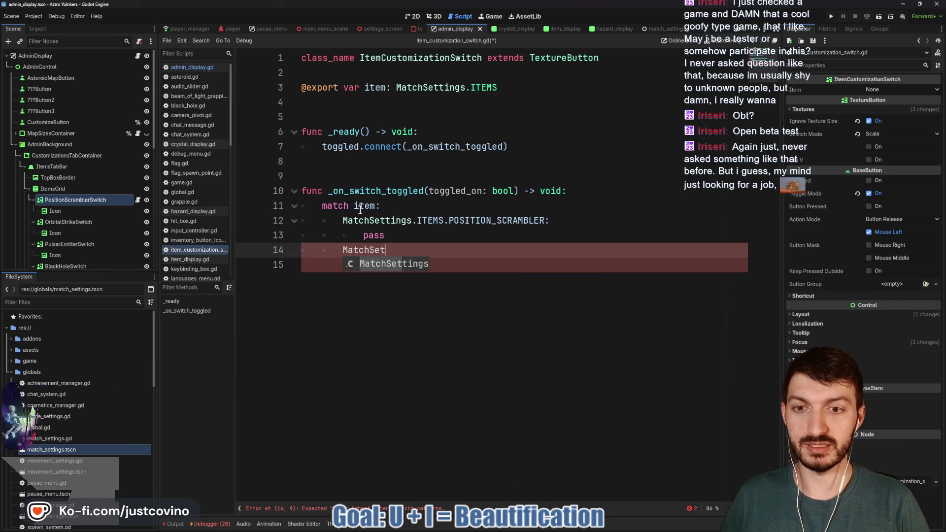
{"action": "key", "text": "Return"}
{"action": "type", "text": ".I"}
{"action": "key", "text": "Return"}
{"action": "type", "text": "."}
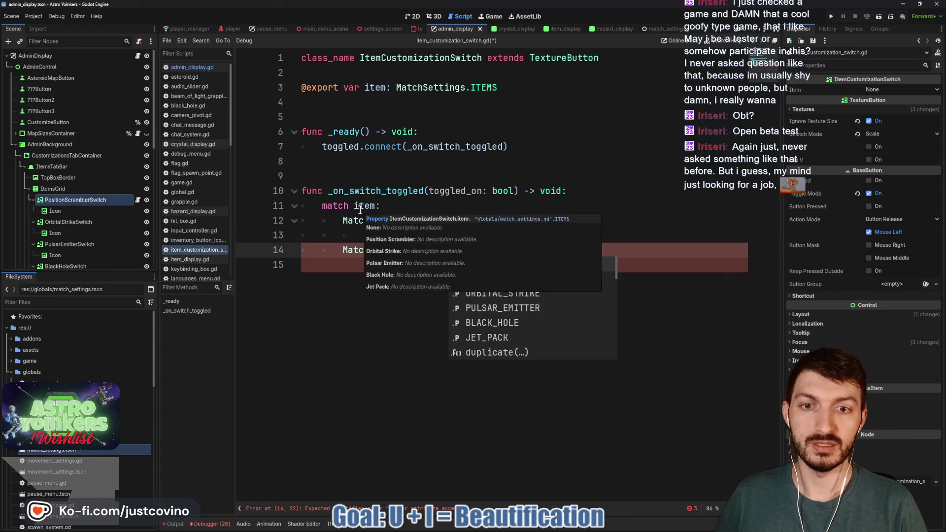
{"action": "key", "text": "Return"}
{"action": "type", "text": ":"}
{"action": "key", "text": "Return"}
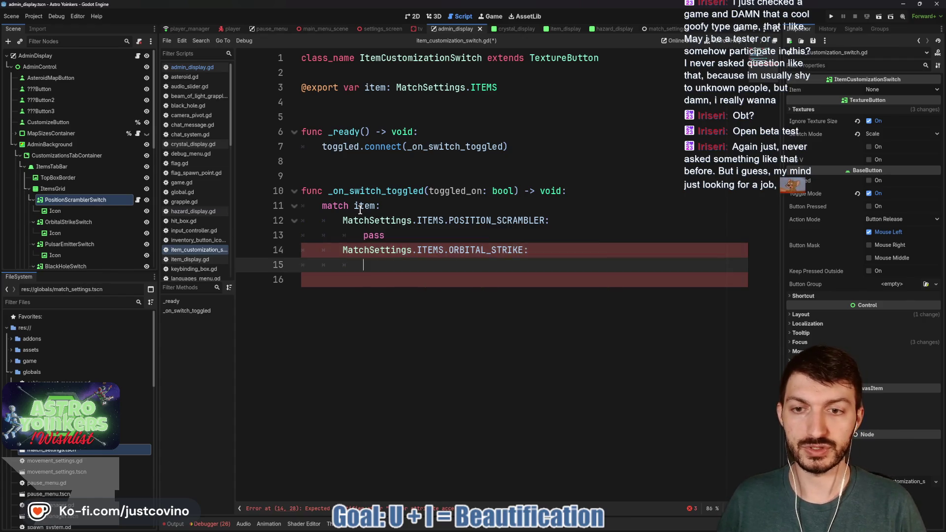
{"action": "type", "text": "pass"}
Add a MatchSettings.ITEMS.PULSAR_EMITTER case with a pass body
{"action": "key", "text": "Return"}
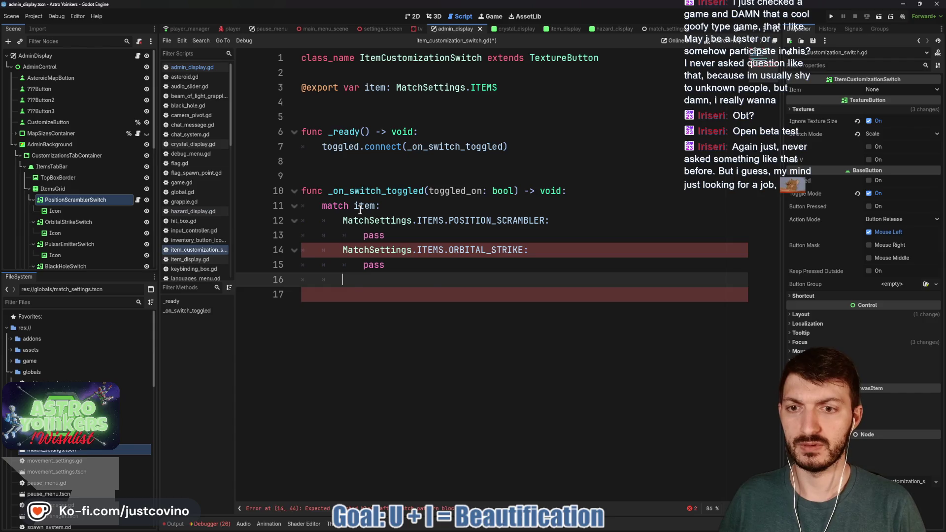
{"action": "type", "text": "MatchS"}
{"action": "key", "text": "Return"}
{"action": "type", "text": ".I"}
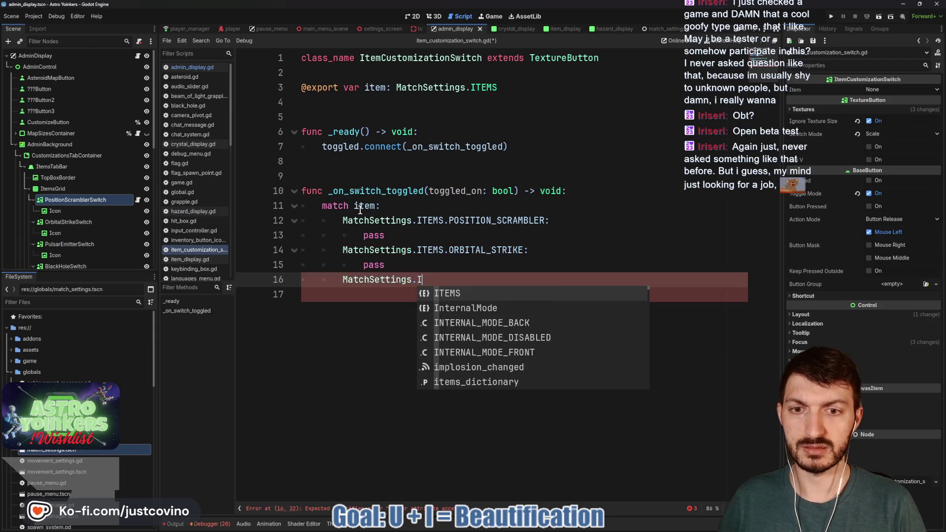
{"action": "key", "text": "Return"}
{"action": "type", "text": "."}
{"action": "key", "text": "Down"}
{"action": "key", "text": "Down"}
{"action": "key", "text": "Down"}
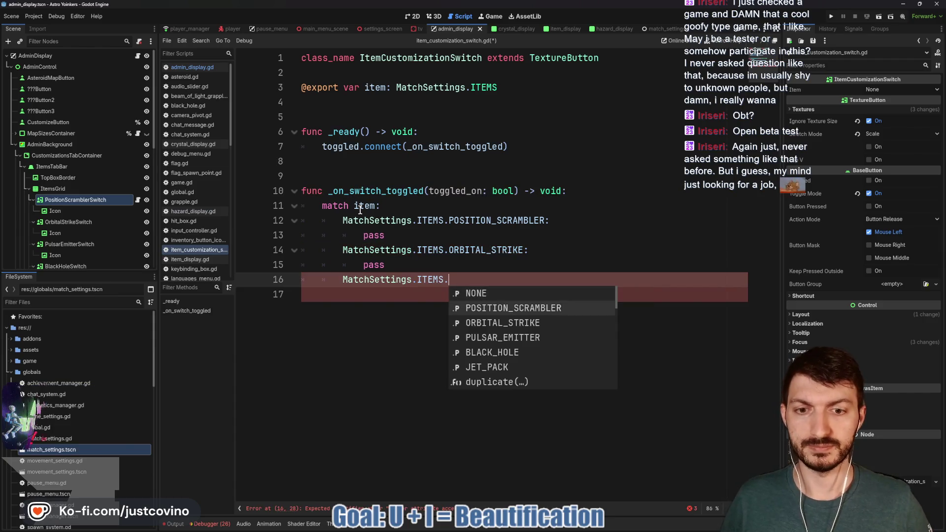
{"action": "key", "text": "Return"}
{"action": "type", "text": ":L"}
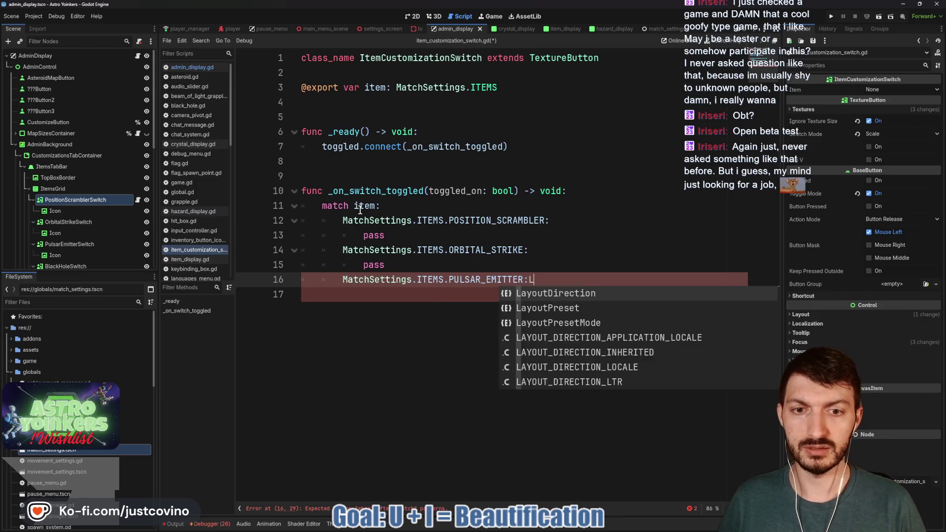
{"action": "key", "text": "Return"}
{"action": "type", "text": "p"}
{"action": "key", "text": "Return"}
{"action": "key", "text": "Return"}
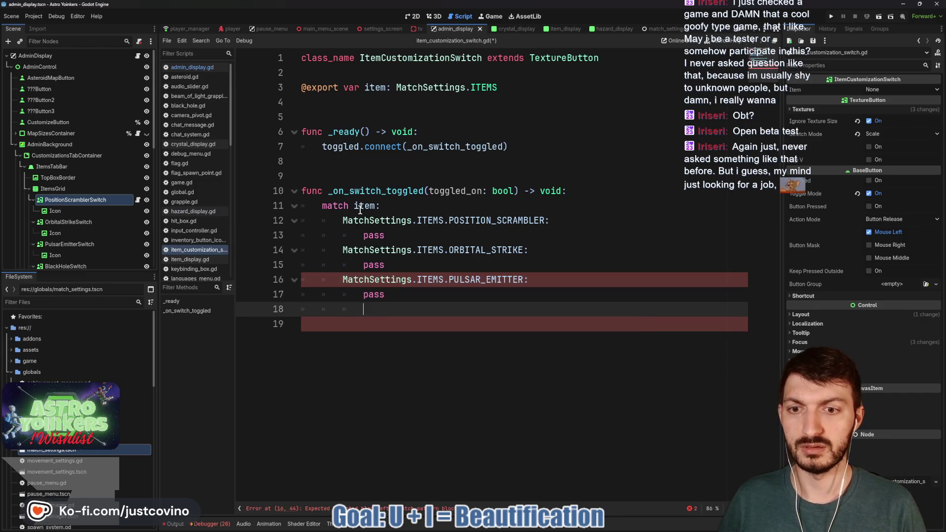
Add a MatchSettings.ITEMS.BLACK_HOLE case with a pass body
{"action": "type", "text": "MatchSettings.ITE"}
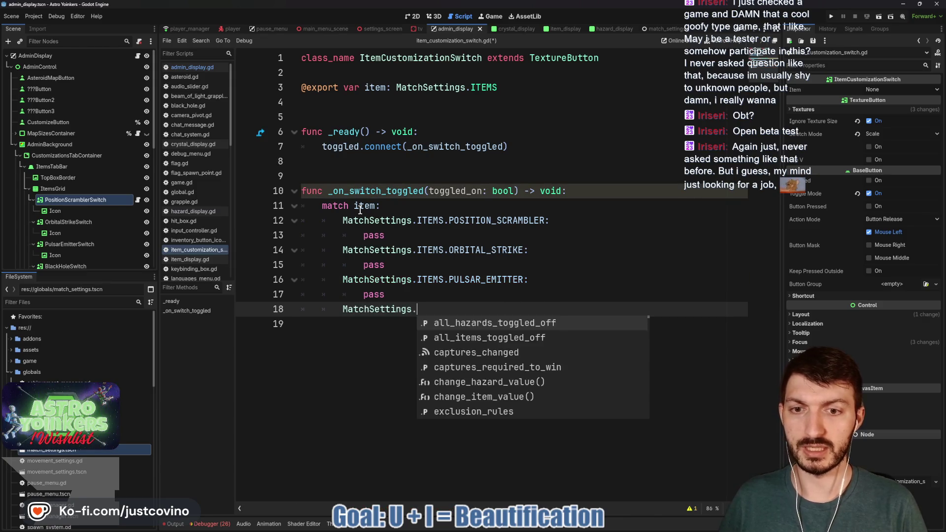
{"action": "key", "text": "Return"}
{"action": "type", "text": "."}
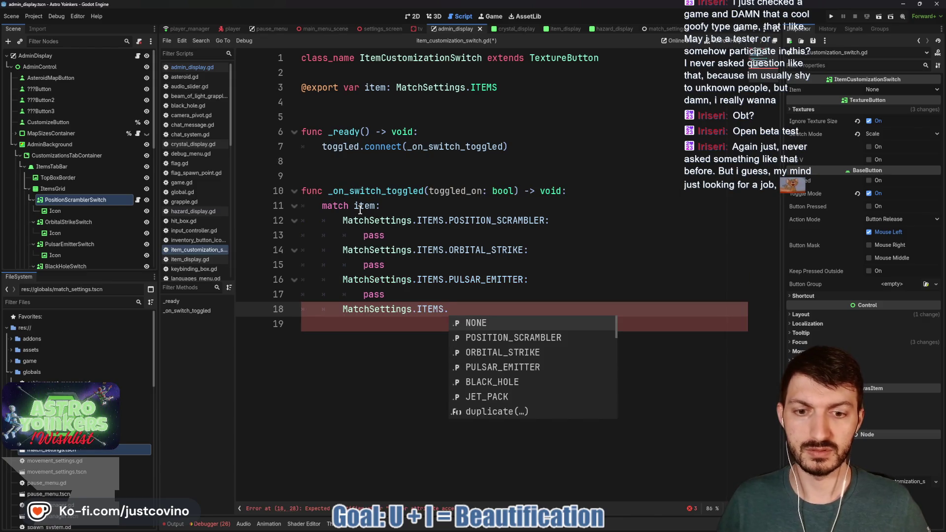
{"action": "key", "text": "Down"}
{"action": "key", "text": "Down"}
{"action": "key", "text": "Down"}
{"action": "key", "text": "Down"}
{"action": "key", "text": "Return"}
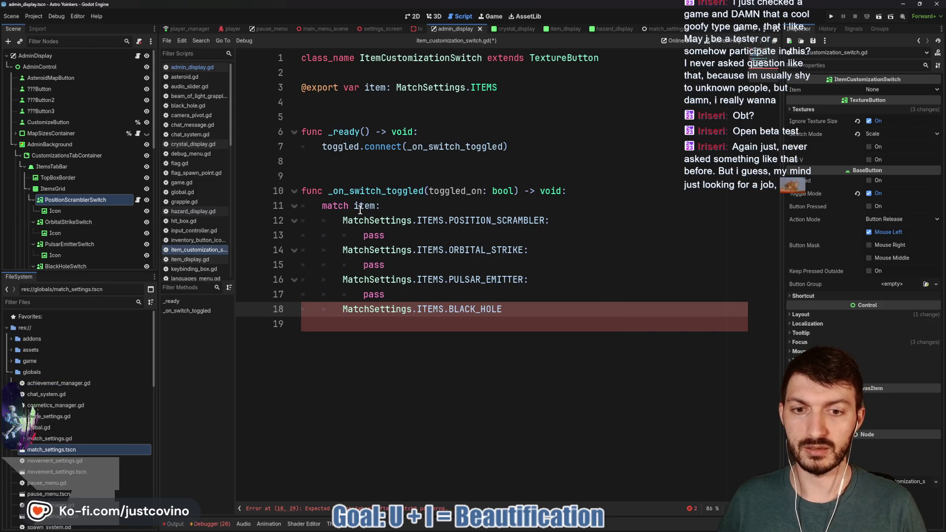
{"action": "type", "text": ":"}
{"action": "key", "text": "Return"}
{"action": "type", "text": "pass"}
{"action": "key", "text": "Return"}
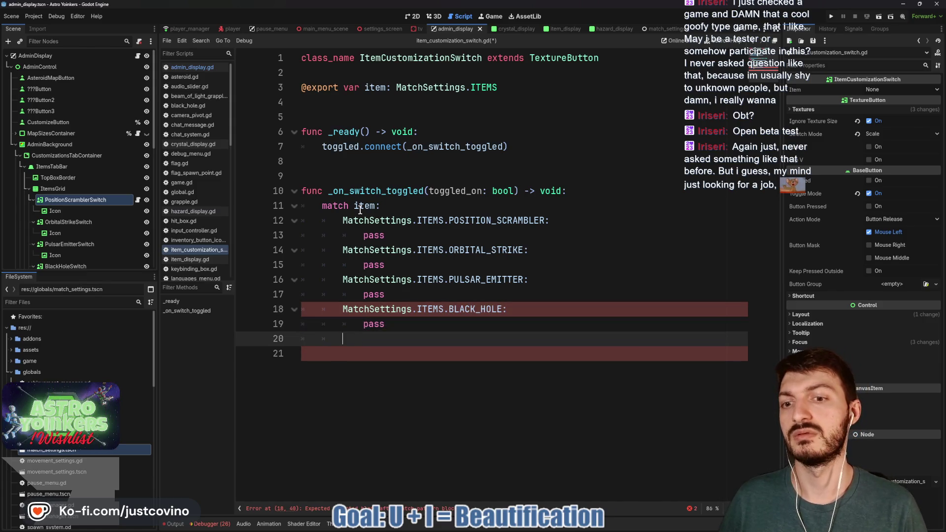
Add a MatchSettings.ITEMS.JET_PACK case and a `_:` default case, both passing
{"action": "type", "text": "MatchSettings"}
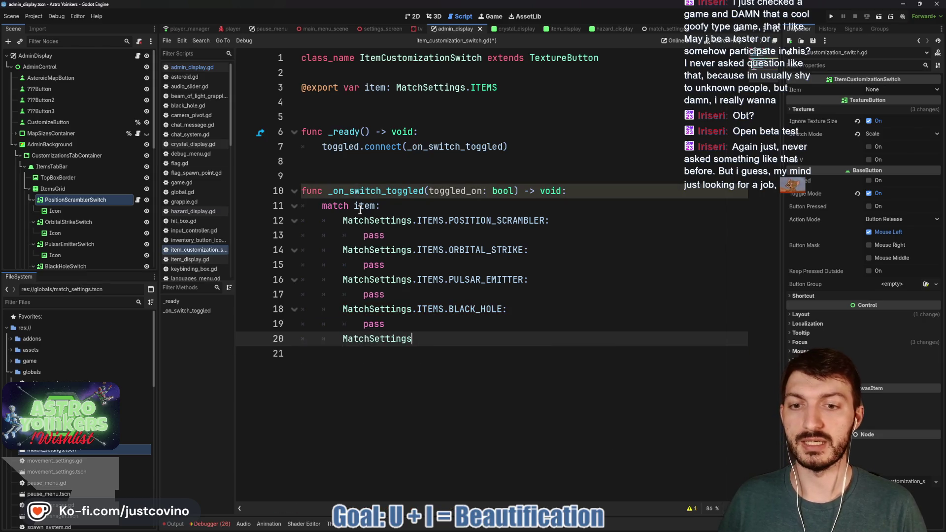
{"action": "type", "text": ".ITEMS."}
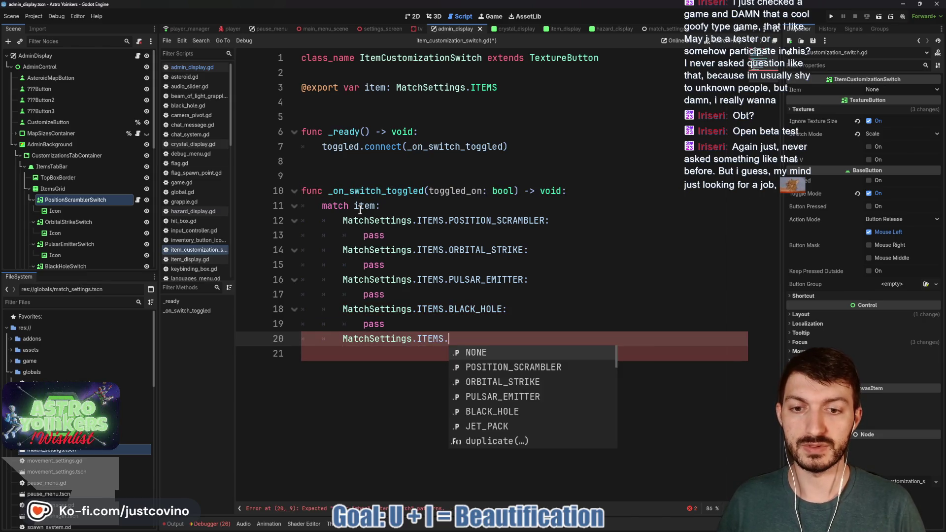
{"action": "key", "text": "Down"}
{"action": "key", "text": "Down"}
{"action": "key", "text": "Down"}
{"action": "key", "text": "Return"}
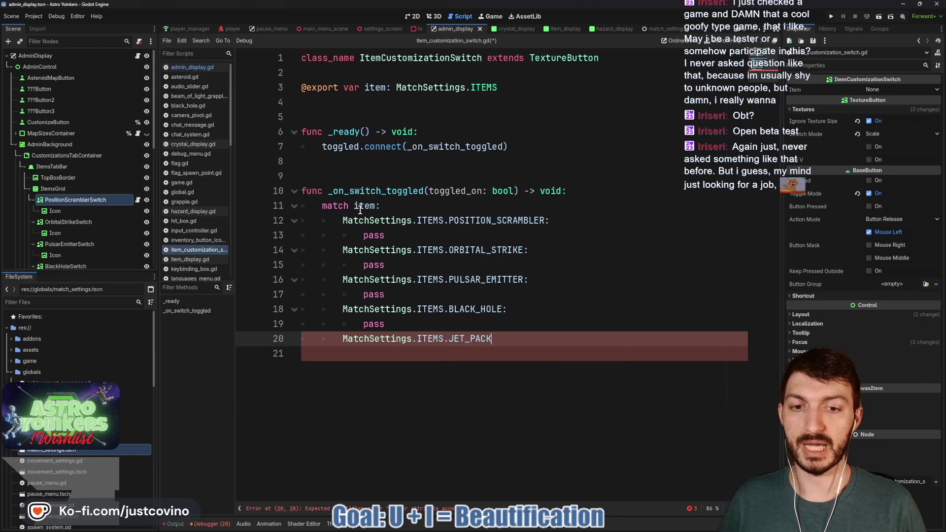
{"action": "type", "text": ":"}
{"action": "key", "text": "Return"}
{"action": "type", "text": "pass"}
{"action": "key", "text": "Return"}
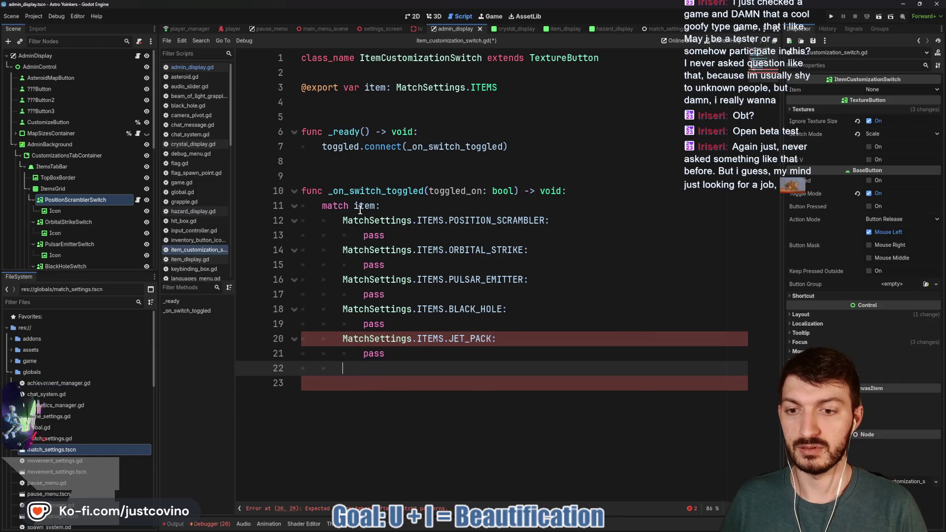
{"action": "type", "text": "_:"}
{"action": "key", "text": "Return"}
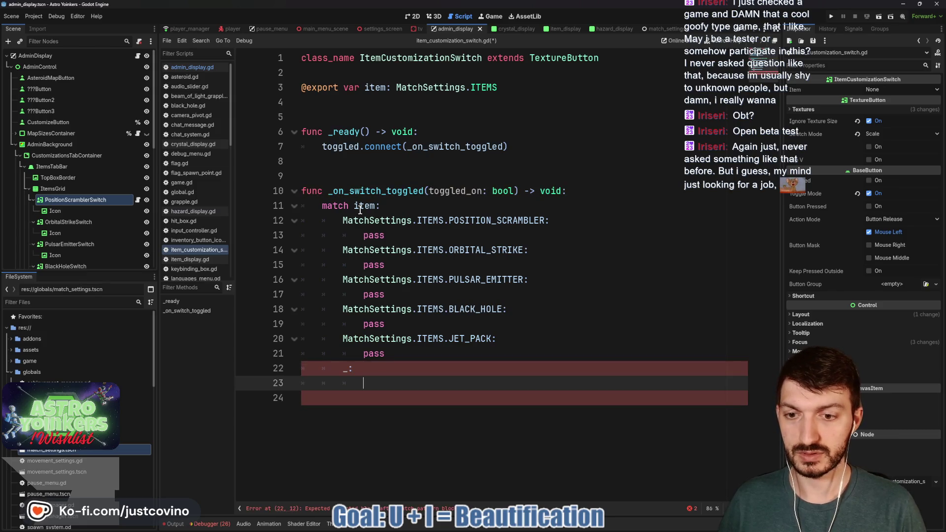
{"action": "type", "text": "pass"}
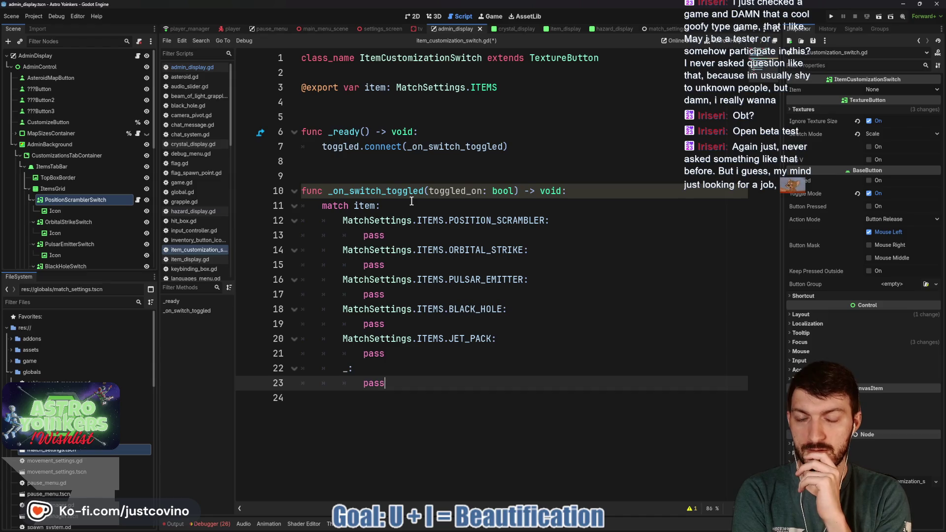
Ctrl+click MatchSettings to view its definition in match_settings.gd
{"action": "left_click", "coordinate": [383, 221], "text": "ctrl"}
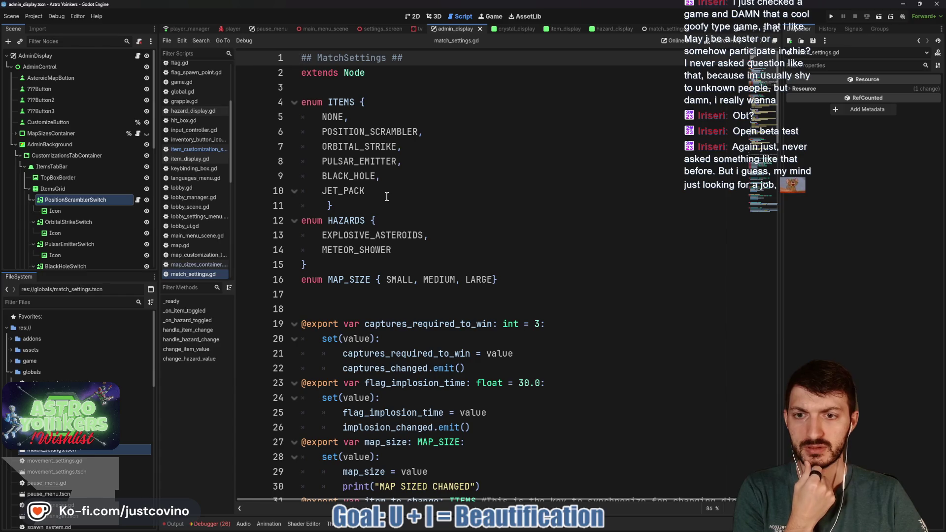
{"action": "scroll", "coordinate": [387, 197], "scroll_direction": "down", "scroll_amount": 3}
{"action": "scroll", "coordinate": [546, 218], "scroll_direction": "down", "scroll_amount": 3}
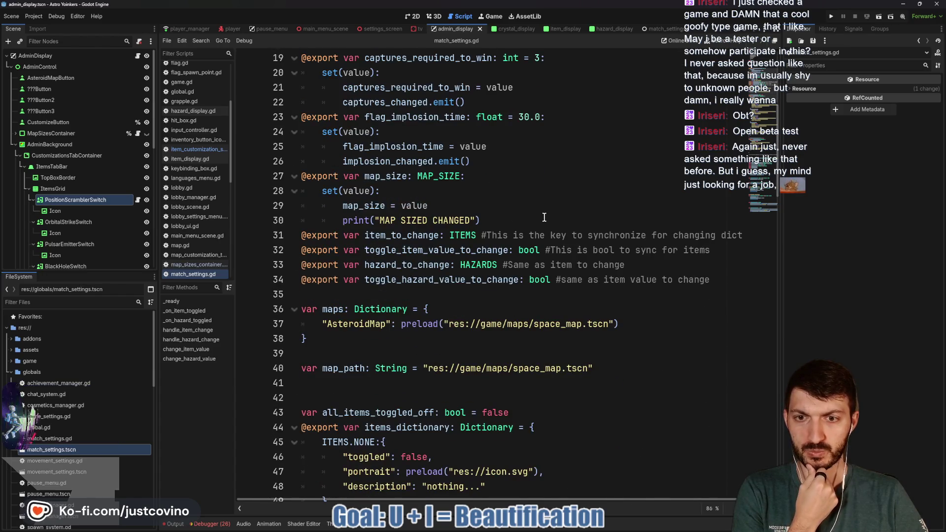
{"action": "scroll", "coordinate": [546, 217], "scroll_direction": "down", "scroll_amount": 4}
{"action": "scroll", "coordinate": [460, 185], "scroll_direction": "down", "scroll_amount": 2}
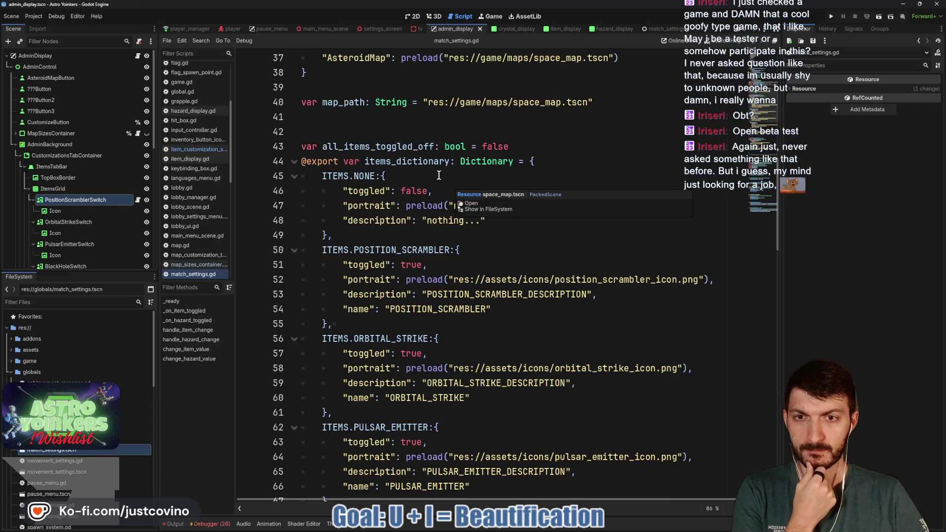
{"action": "scroll", "coordinate": [389, 163], "scroll_direction": "down", "scroll_amount": 10}
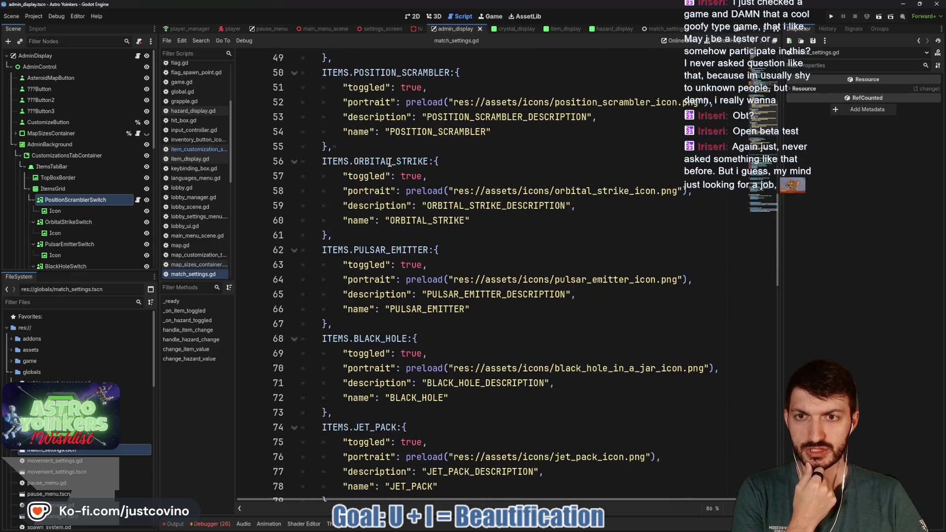
{"action": "scroll", "coordinate": [389, 162], "scroll_direction": "down", "scroll_amount": 11}
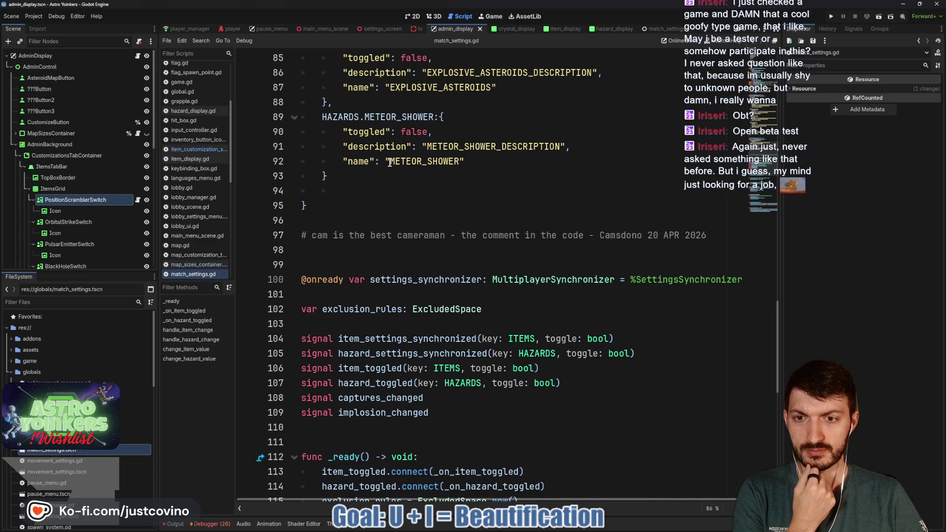
{"action": "scroll", "coordinate": [389, 162], "scroll_direction": "down", "scroll_amount": 3}
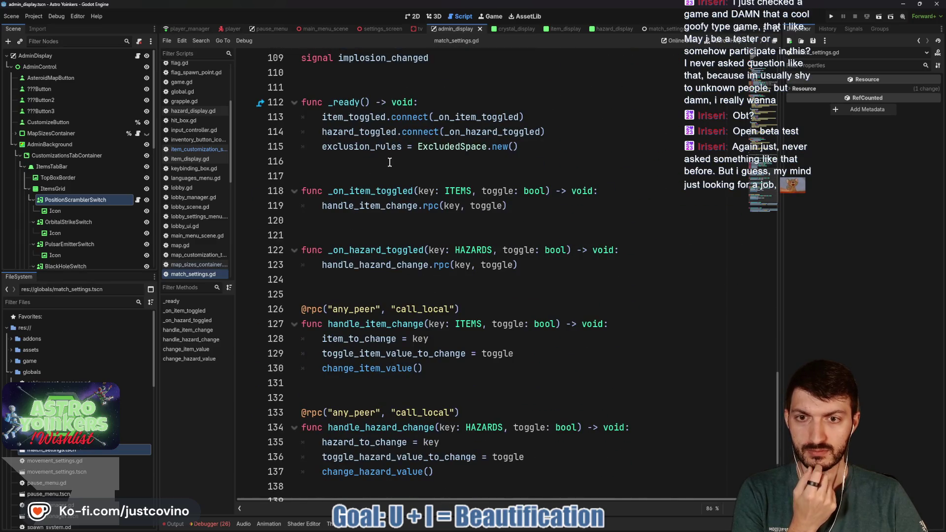
{"action": "double_click", "coordinate": [384, 196]}
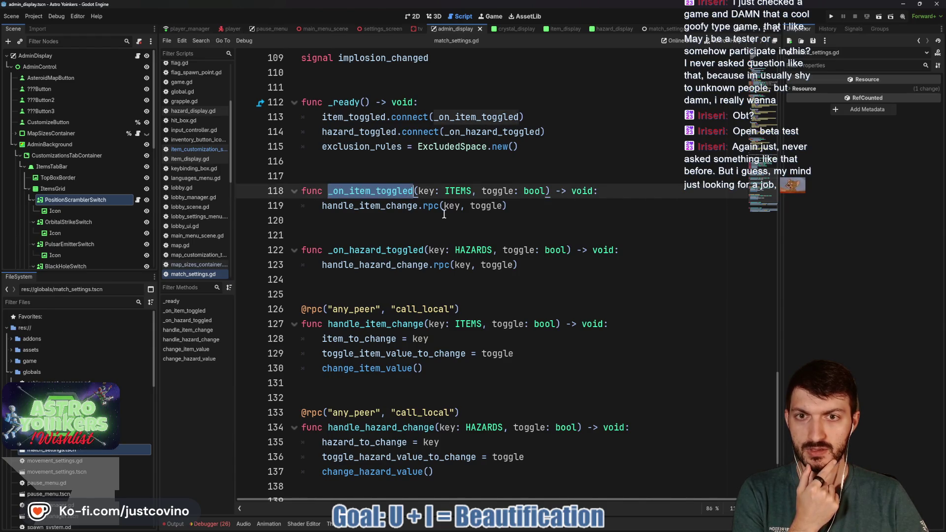
{"action": "double_click", "coordinate": [354, 117]}
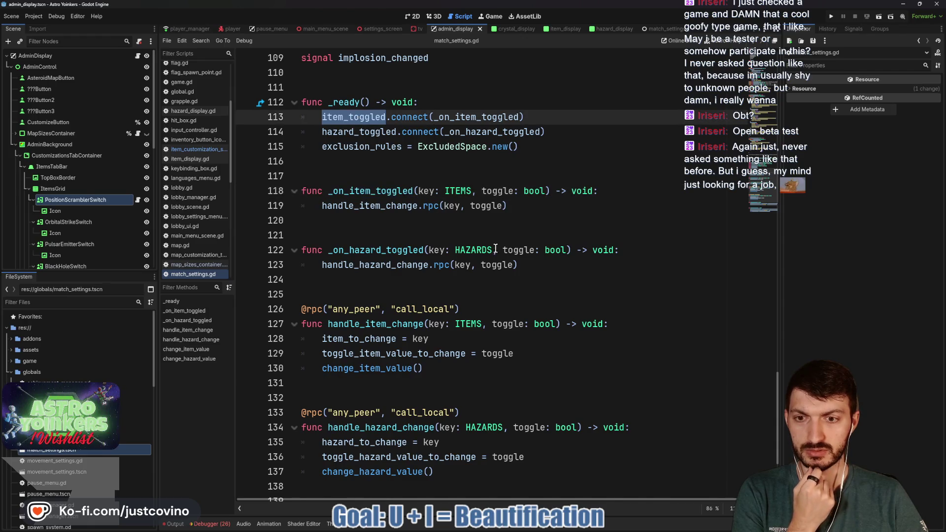
{"action": "scroll", "coordinate": [493, 248], "scroll_direction": "up", "scroll_amount": 2}
{"action": "scroll", "coordinate": [493, 247], "scroll_direction": "up", "scroll_amount": 3}
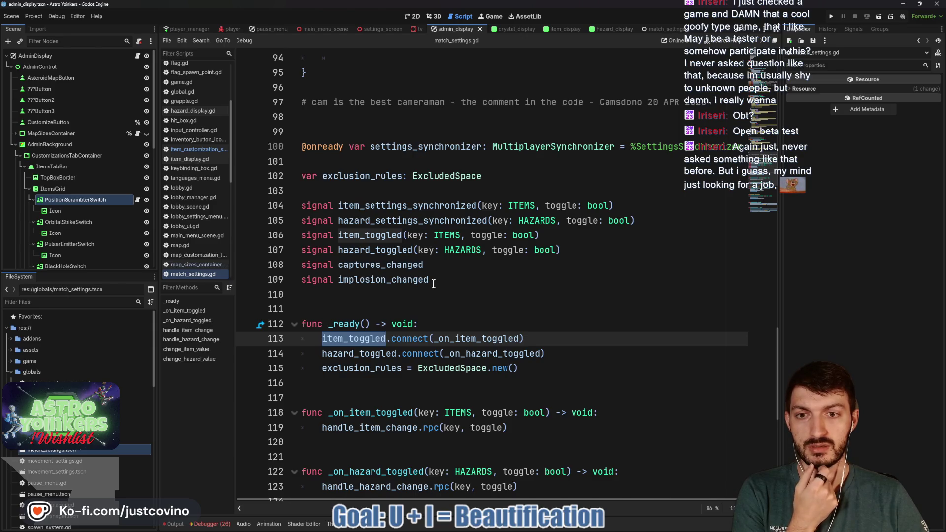
{"action": "scroll", "coordinate": [434, 284], "scroll_direction": "down", "scroll_amount": 5}
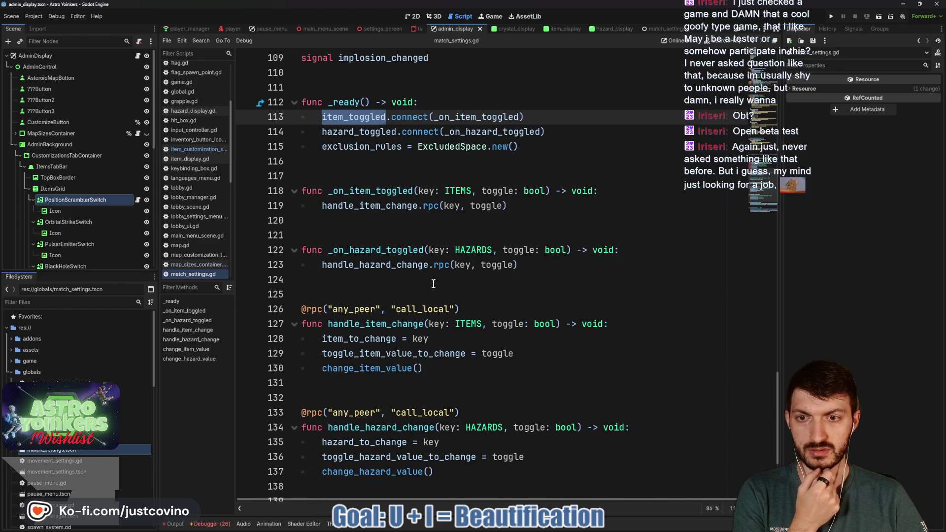
{"action": "scroll", "coordinate": [433, 284], "scroll_direction": "up", "scroll_amount": 3}
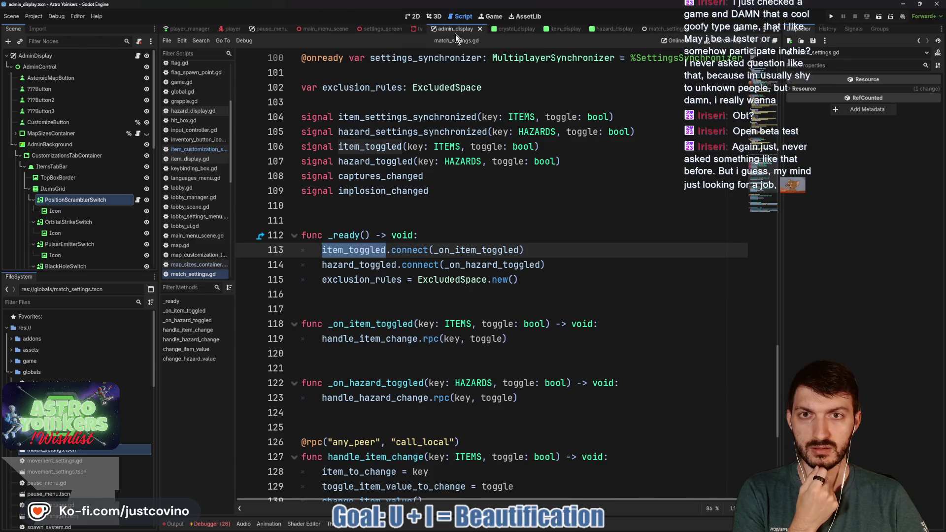
Reopen item_customization_switch.gd and delete the whole match block on lines 11–23
{"action": "left_click", "coordinate": [138, 200]}
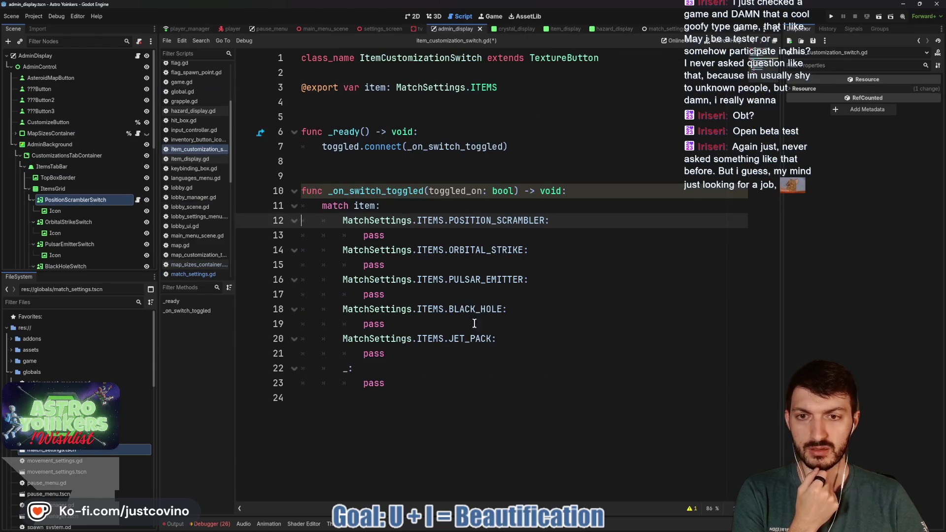
{"action": "mouse_move", "coordinate": [435, 386]}
{"action": "left_mouse_down"}
{"action": "mouse_move", "coordinate": [375, 235]}
{"action": "mouse_move", "coordinate": [322, 206]}
{"action": "left_mouse_up"}
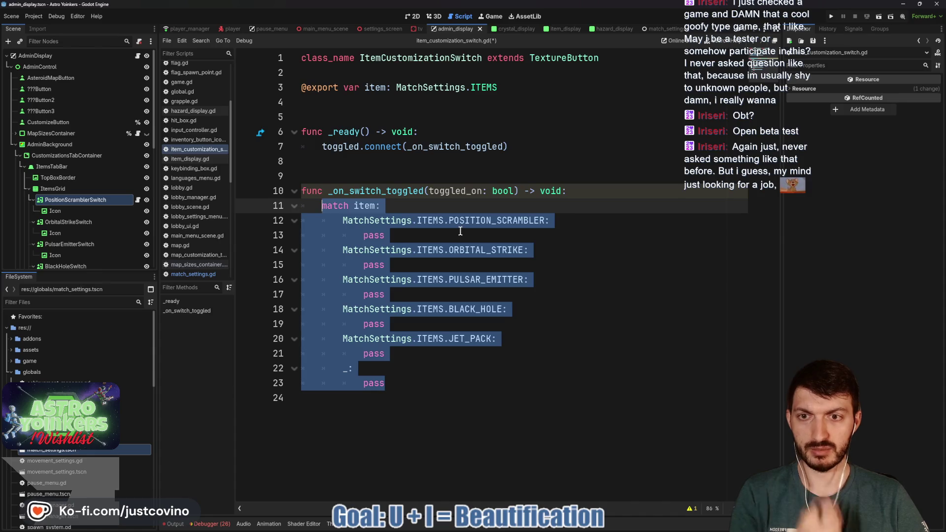
{"action": "key", "text": "BackSpace"}
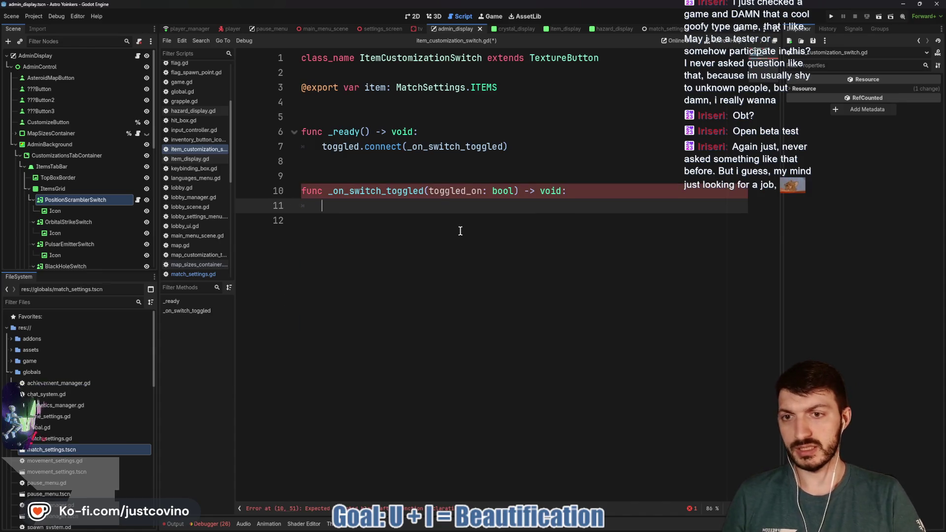
Write MatchSettings.item_toggled.emit(item, toggled_on) as the handler body
{"action": "type", "text": "MatchSettings"}
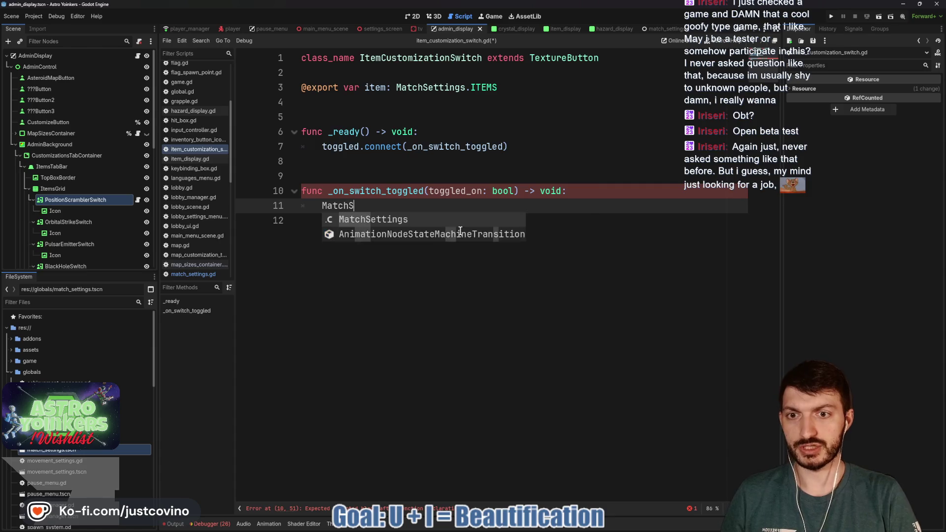
{"action": "type", "text": "."}
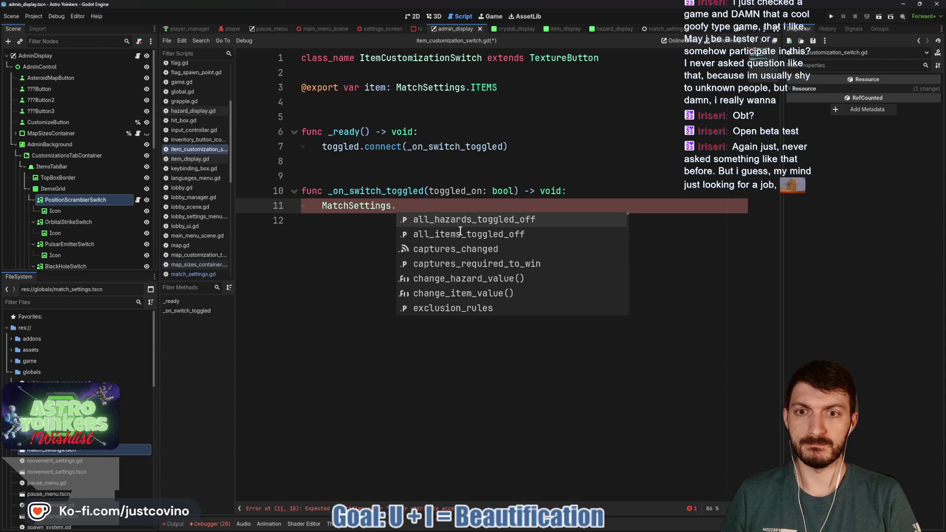
{"action": "type", "text": "ite"}
{"action": "key", "text": "Down"}
{"action": "key", "text": "Down"}
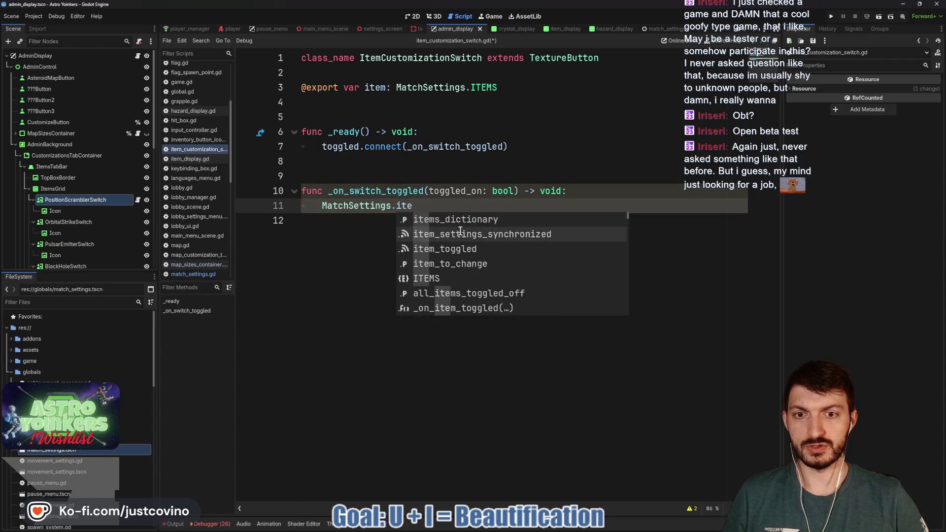
{"action": "key", "text": "Return"}
{"action": "type", "text": "."}
{"action": "key", "text": "Return"}
{"action": "key", "text": "BackSpace"}
{"action": "key", "text": "BackSpace"}
{"action": "key", "text": "BackSpace"}
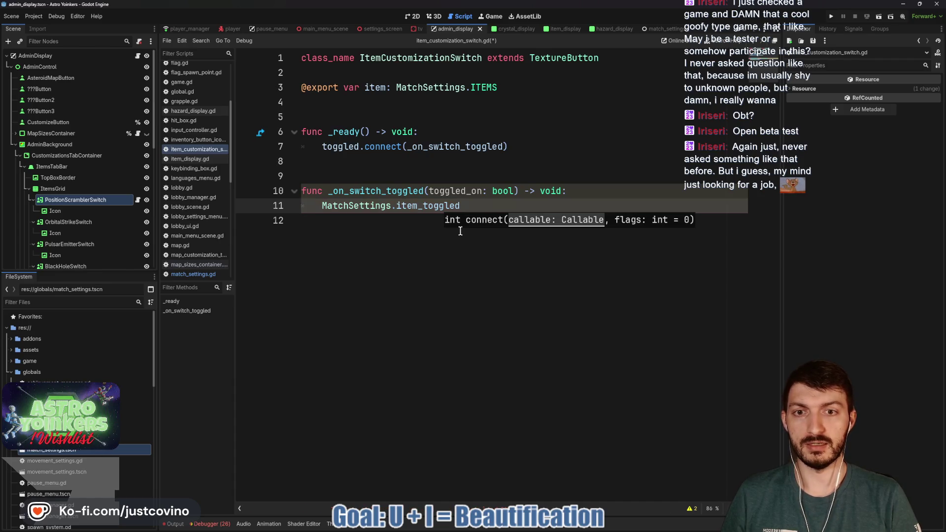
{"action": "type", "text": ".e"}
{"action": "key", "text": "Return"}
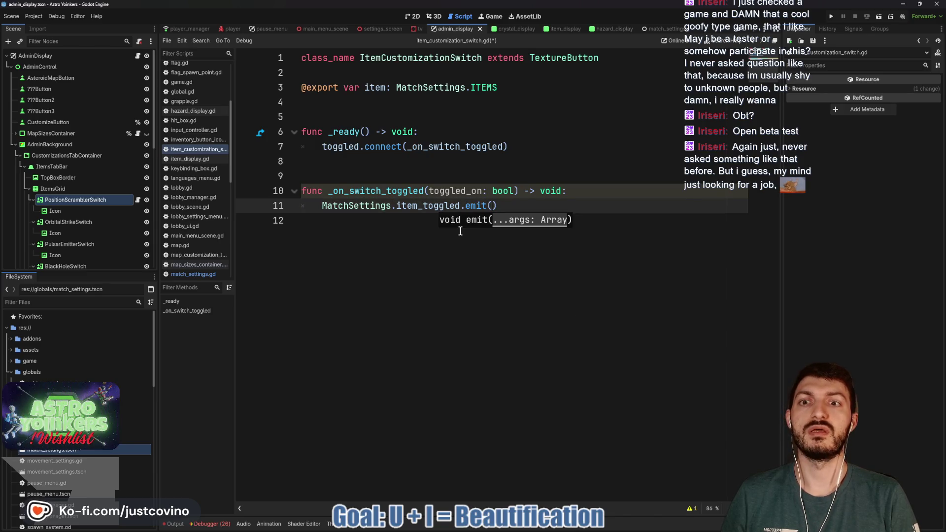
{"action": "type", "text": "item, "}
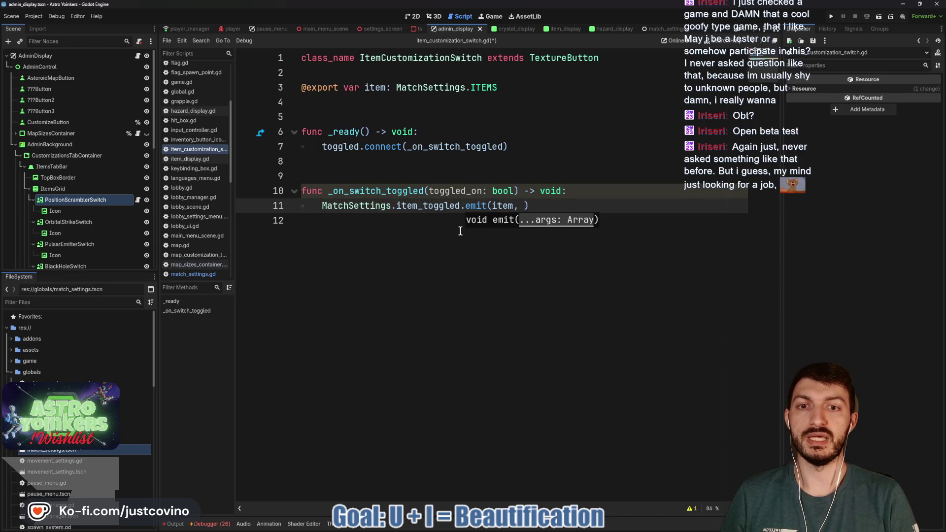
{"action": "type", "text": "toggle"}
{"action": "key", "text": "Return"}
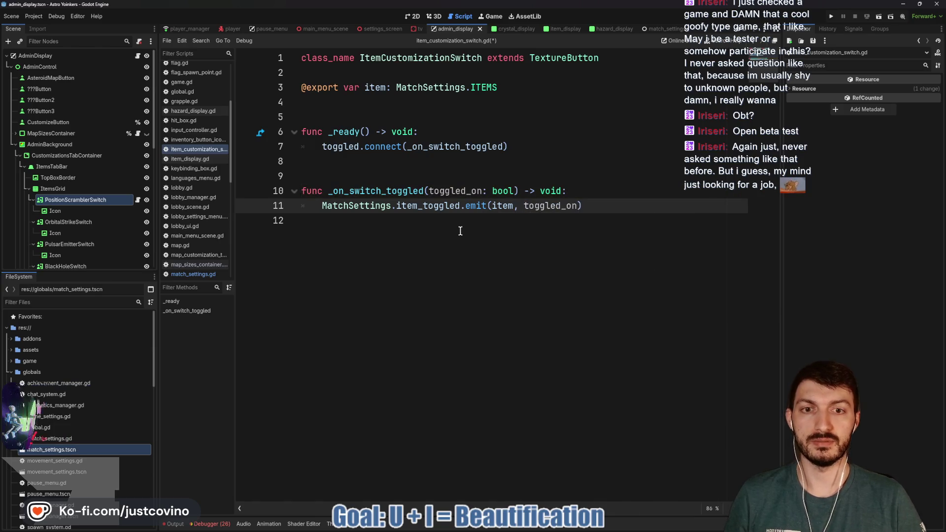
Save the item_customization_switch.gd script and the scene
{"action": "left_click", "coordinate": [460, 231]}
{"action": "key", "text": "ctrl+s"}
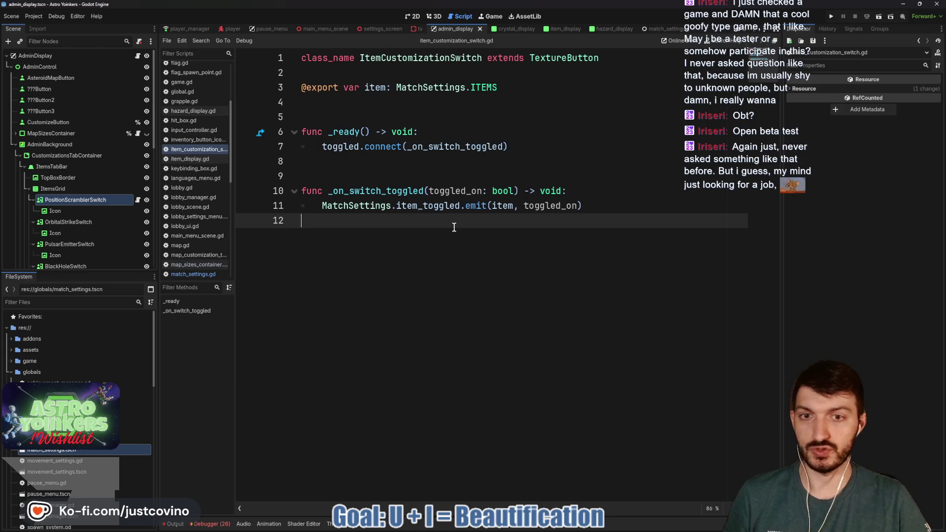
{"action": "key", "text": "ctrl+s"}
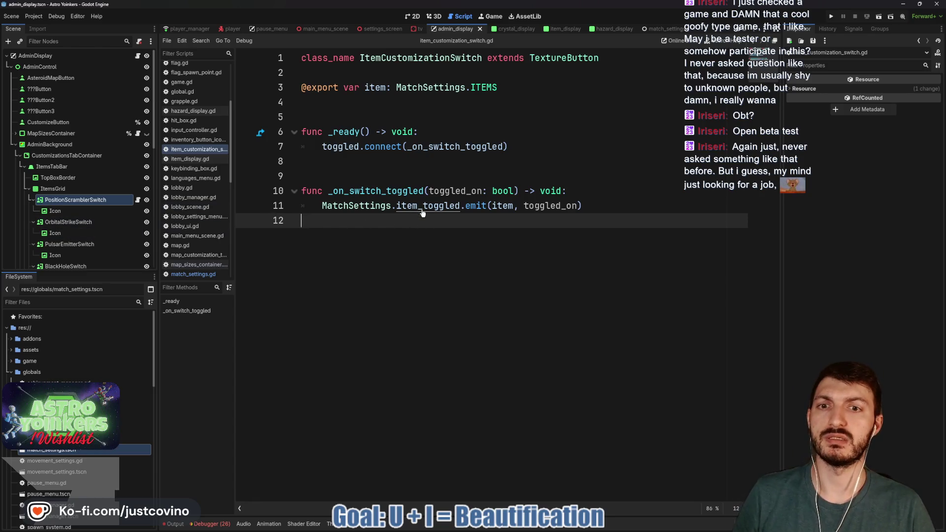
{"action": "left_click", "coordinate": [69, 222]}
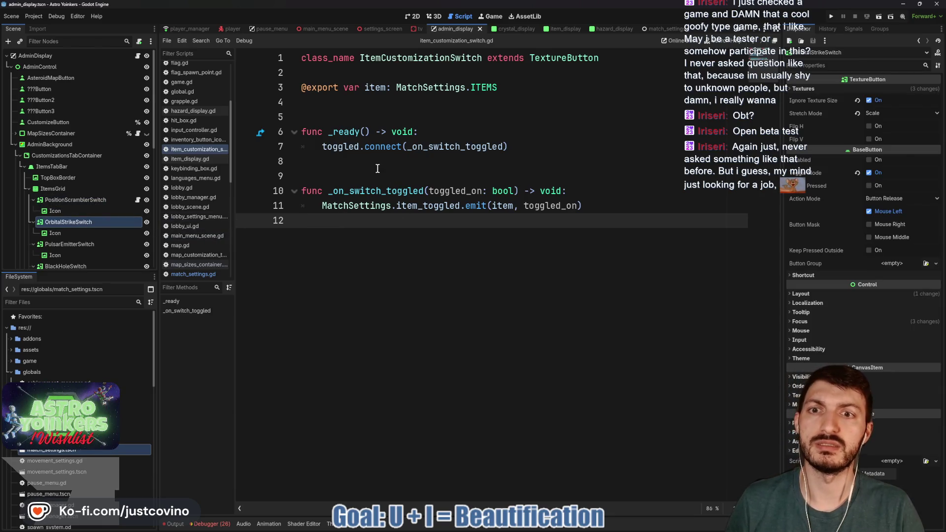
Attach the existing item_customization_switch.gd to OrbitalStrikeSwitch and PulsarEmitterSwitch
{"action": "scroll", "coordinate": [101, 222], "scroll_direction": "down", "scroll_amount": 2}
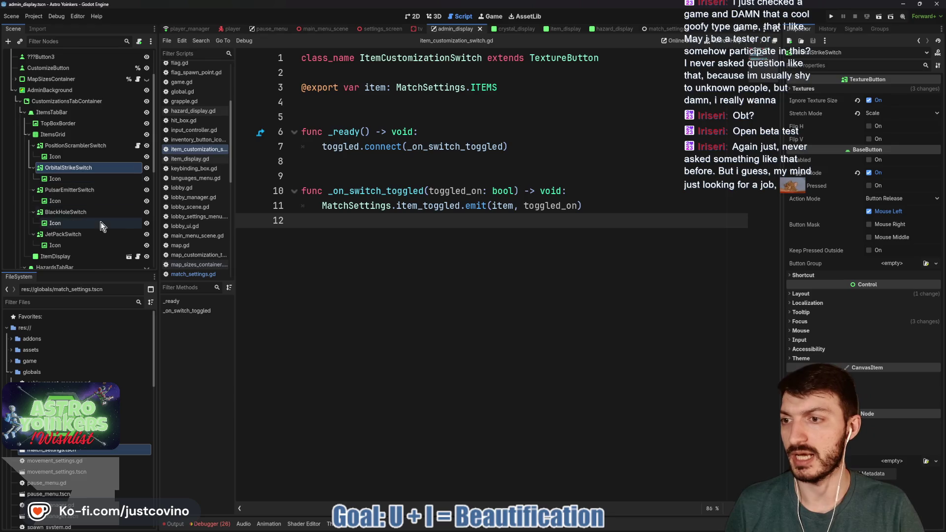
{"action": "left_click", "coordinate": [139, 42]}
{"action": "left_click", "coordinate": [552, 247]}
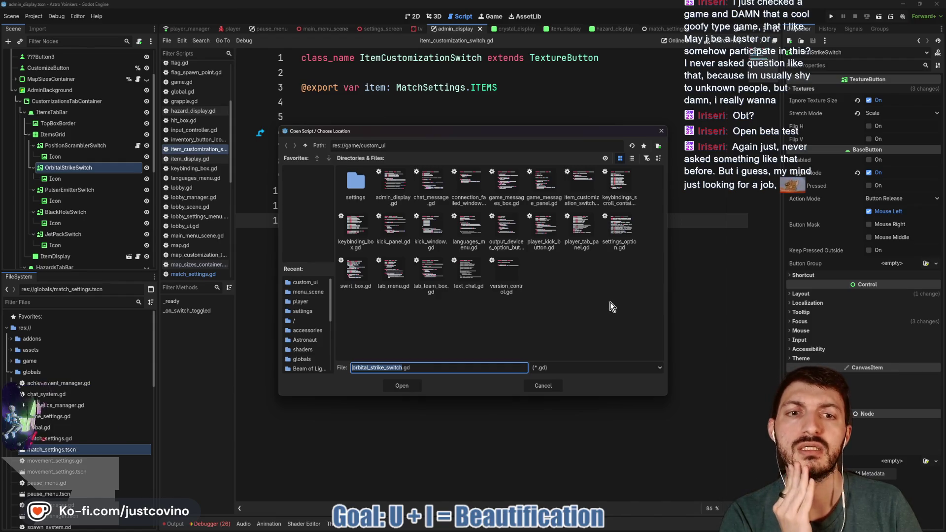
{"action": "left_click", "coordinate": [582, 185]}
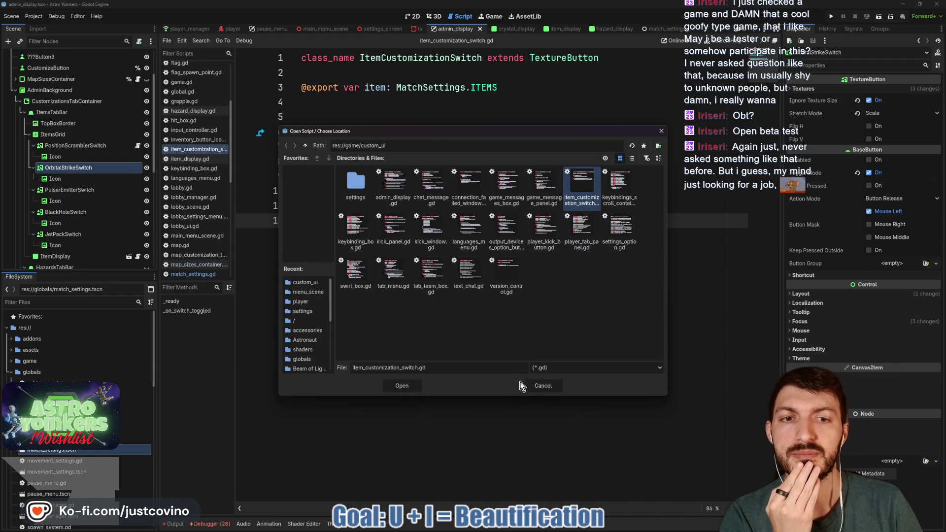
{"action": "left_click", "coordinate": [410, 387]}
{"action": "left_click", "coordinate": [433, 336]}
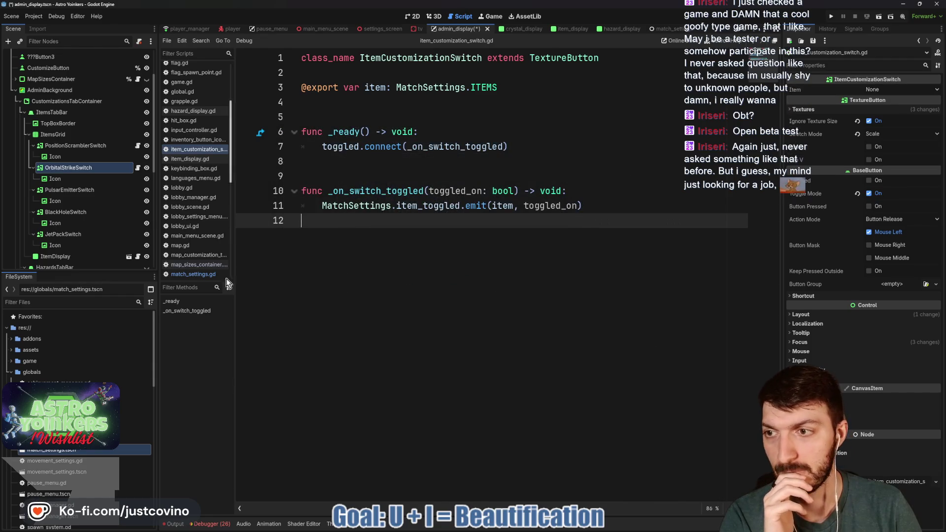
{"action": "left_click", "coordinate": [96, 188]}
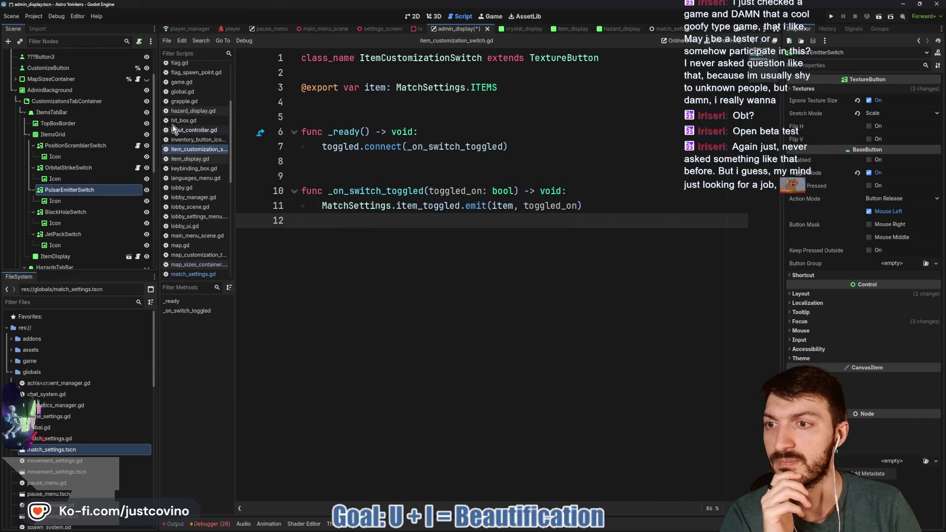
{"action": "left_click", "coordinate": [139, 45]}
{"action": "left_click", "coordinate": [556, 250]}
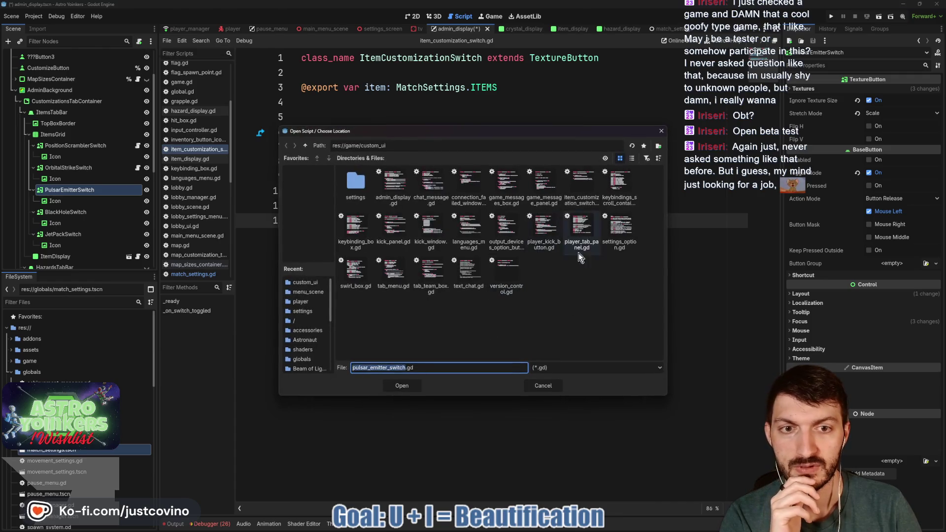
{"action": "left_click", "coordinate": [584, 192]}
{"action": "left_click", "coordinate": [403, 387]}
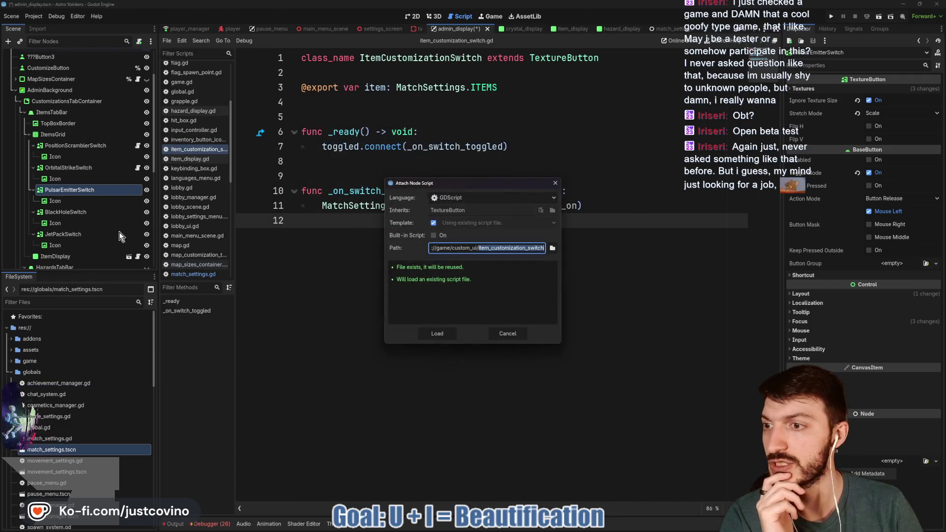
{"action": "left_click", "coordinate": [435, 335]}
Attach the same item_customization_switch.gd script to BlackHoleSwitch and JetPackSwitch
{"action": "left_click", "coordinate": [81, 214]}
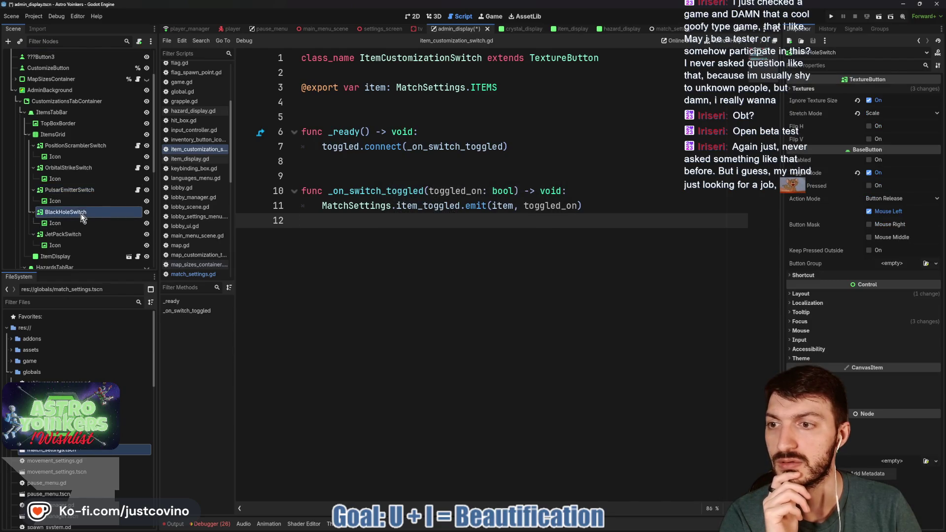
{"action": "left_click", "coordinate": [139, 44]}
{"action": "left_click", "coordinate": [553, 248]}
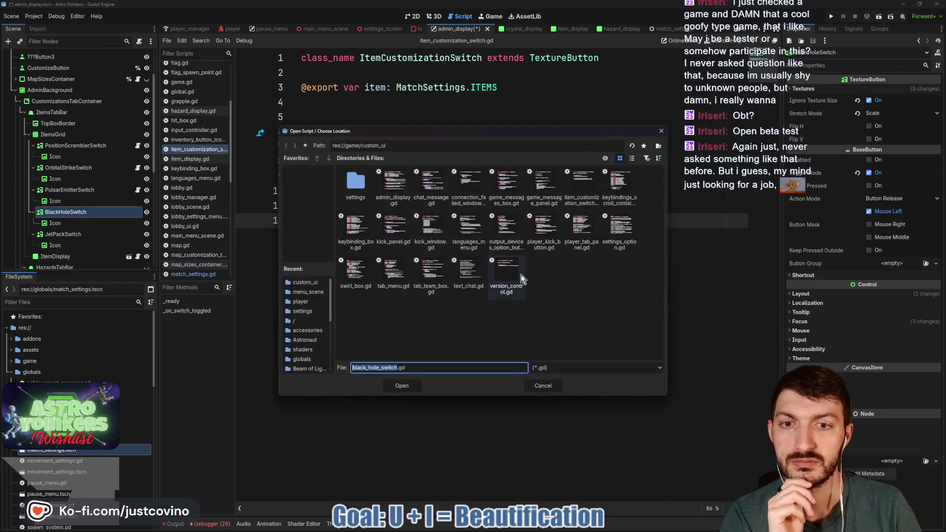
{"action": "left_click", "coordinate": [581, 186]}
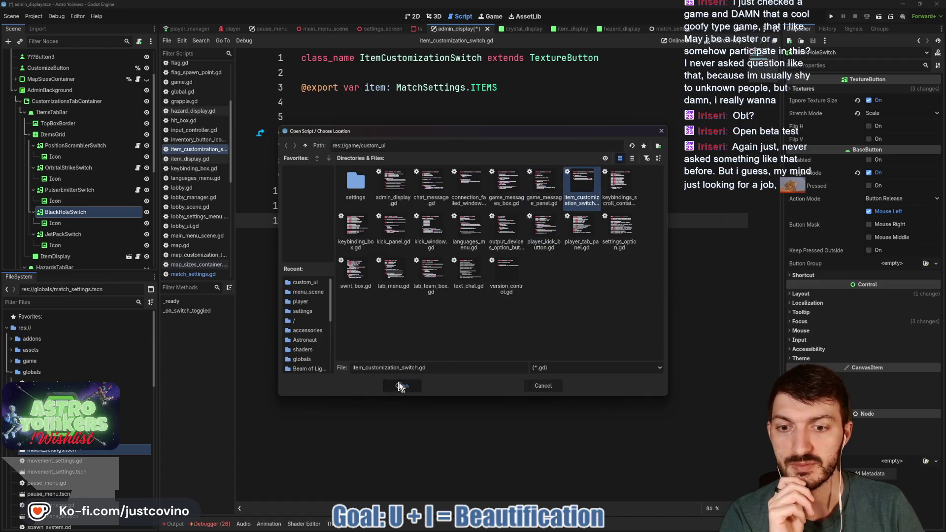
{"action": "left_click", "coordinate": [401, 386]}
{"action": "left_click", "coordinate": [435, 338]}
{"action": "left_click", "coordinate": [99, 234]}
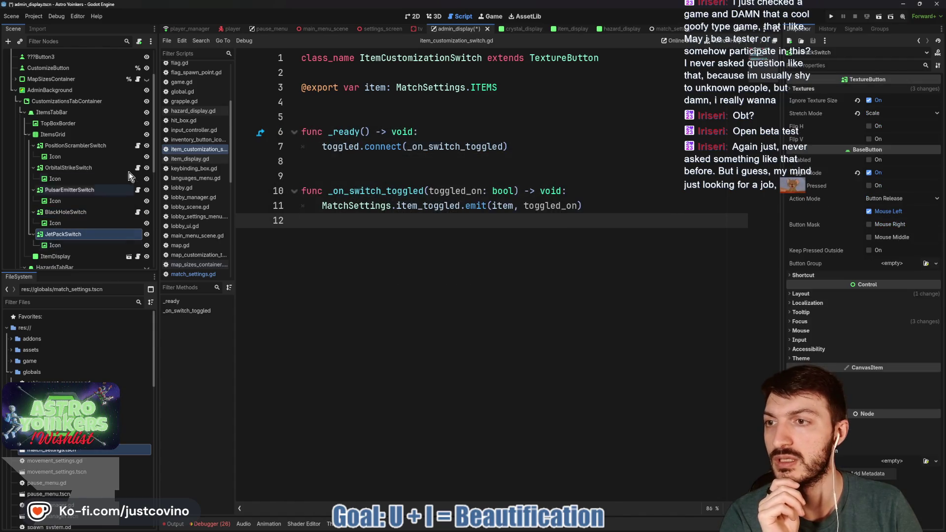
{"action": "left_click", "coordinate": [139, 42]}
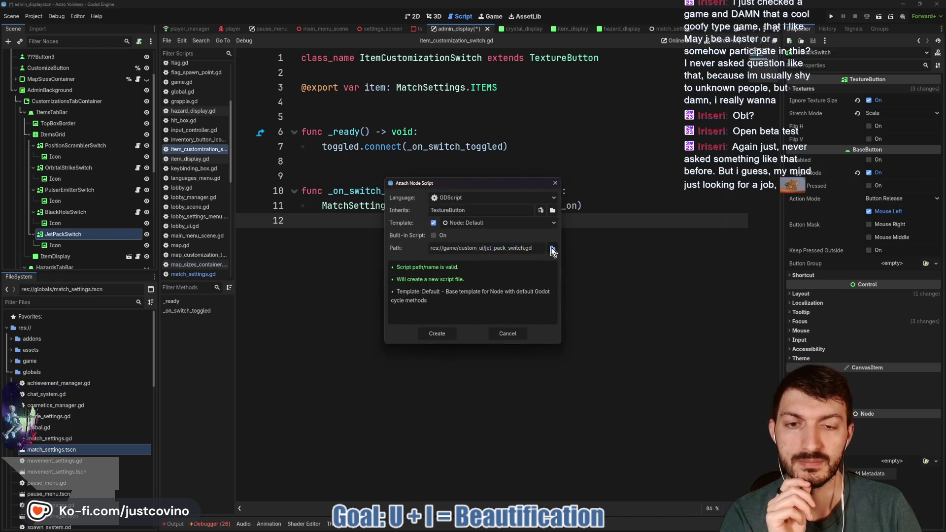
{"action": "left_click", "coordinate": [553, 248]}
{"action": "left_click", "coordinate": [582, 186]}
{"action": "left_click", "coordinate": [403, 386]}
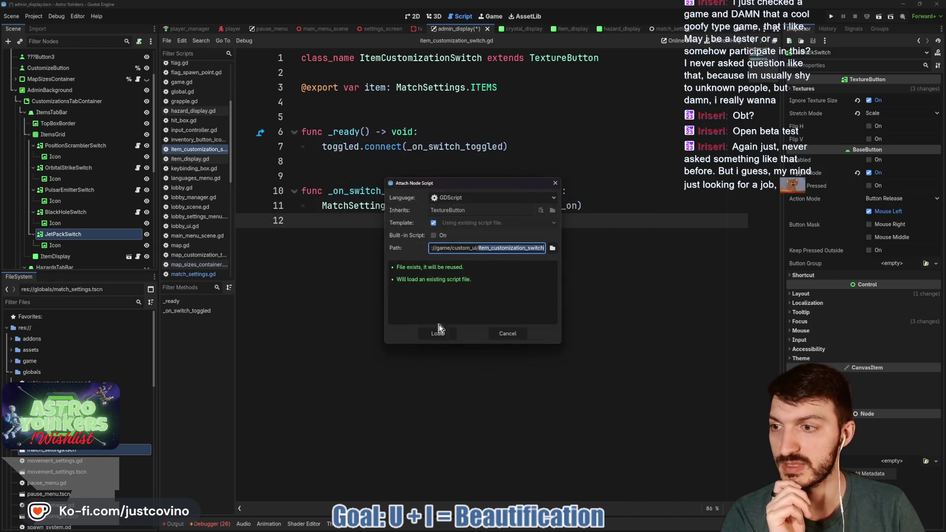
{"action": "left_click", "coordinate": [441, 334]}
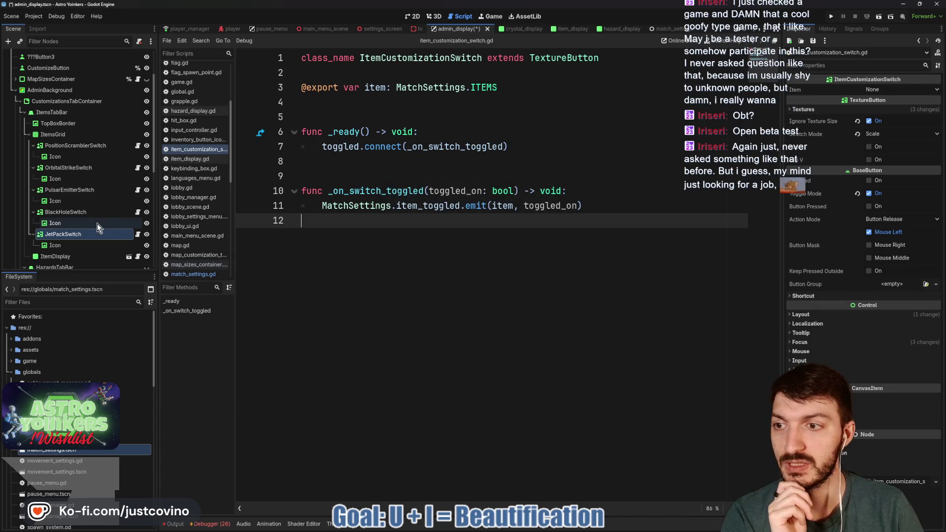
{"action": "left_click", "coordinate": [76, 145]}
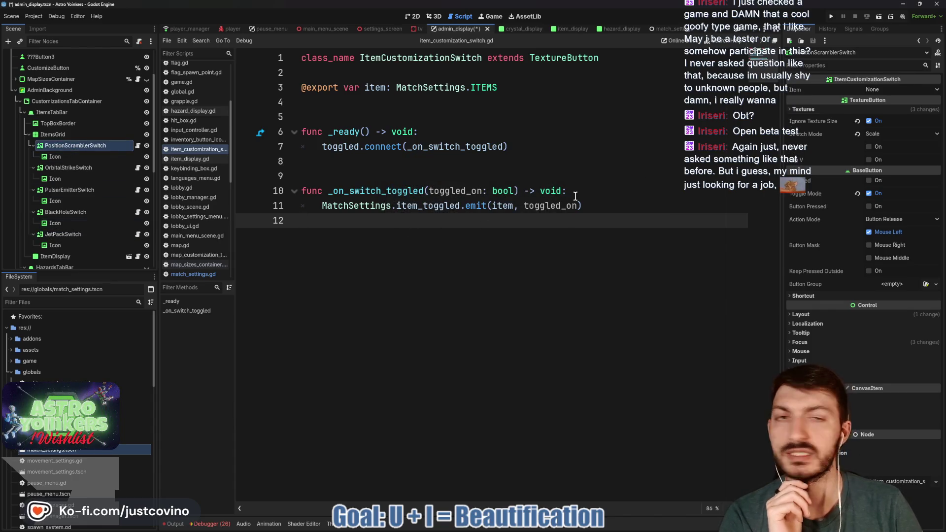
In the Inspector, set Item to Orbital Strike, Pulsar Emitter and Black Hole on their matching switches
{"action": "left_click", "coordinate": [888, 93]}
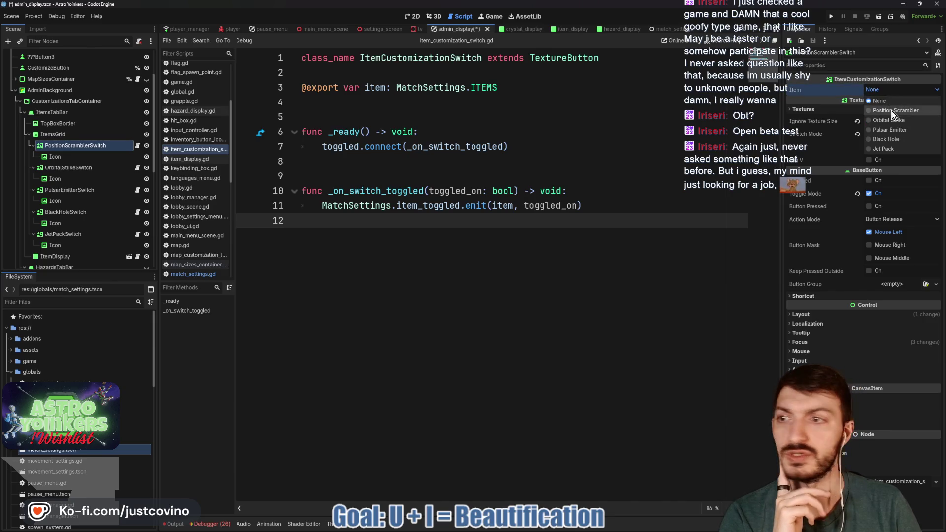
{"action": "left_click", "coordinate": [285, 161]}
{"action": "left_click", "coordinate": [68, 167]}
{"action": "left_click", "coordinate": [878, 89]}
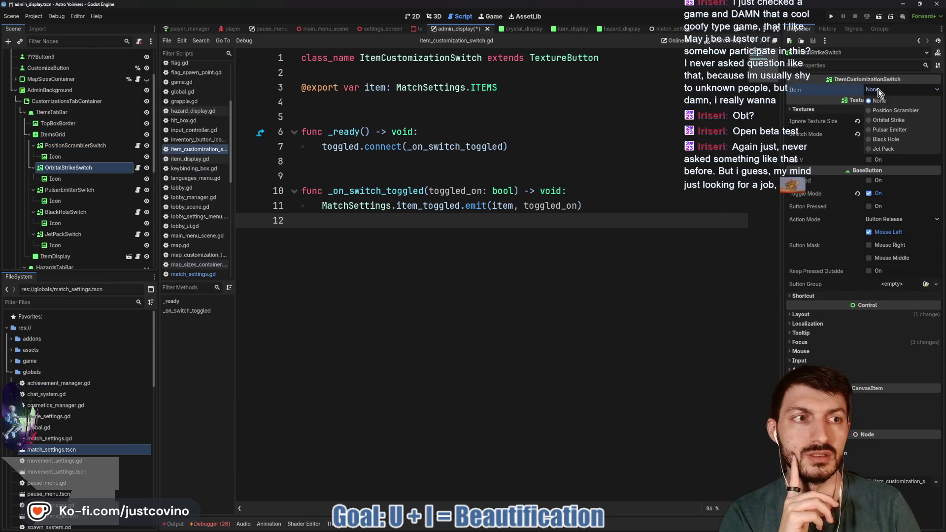
{"action": "left_click", "coordinate": [887, 122]}
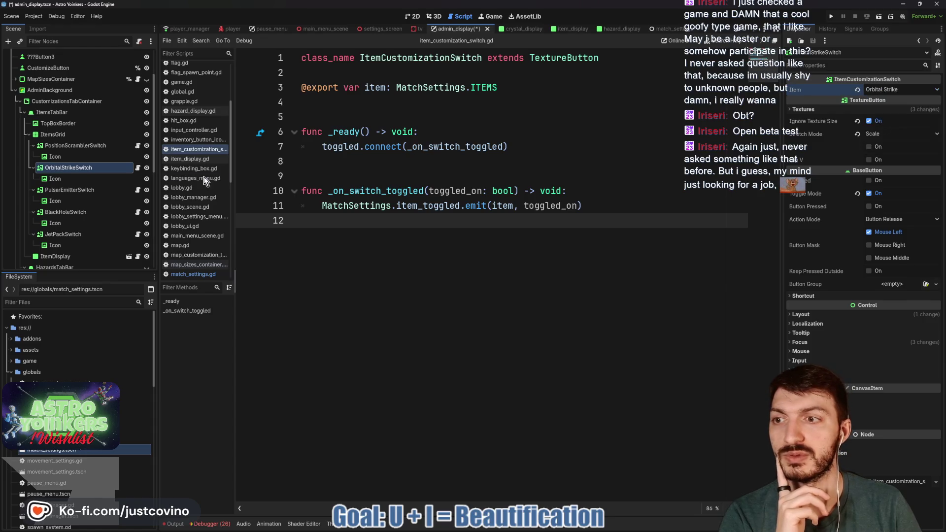
{"action": "left_click", "coordinate": [69, 190]}
{"action": "left_click", "coordinate": [873, 92]}
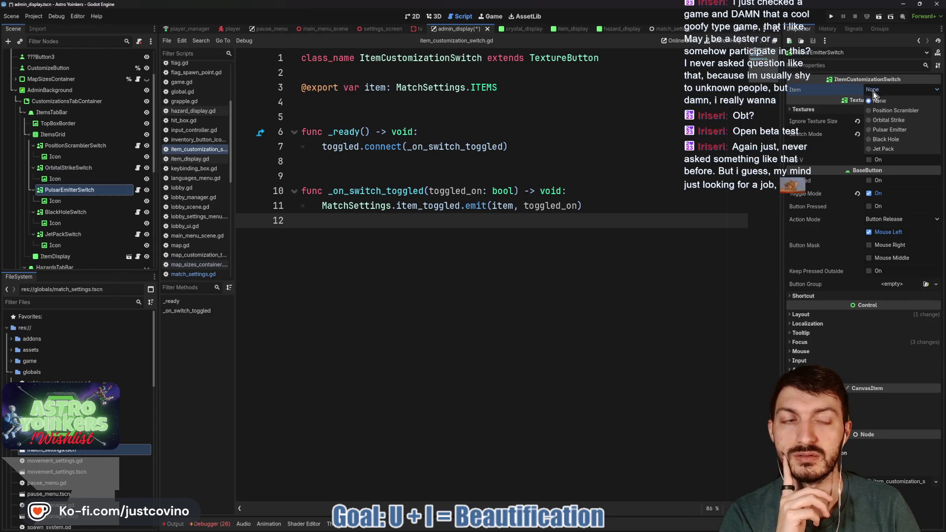
{"action": "left_click", "coordinate": [894, 131]}
{"action": "left_click", "coordinate": [65, 212]}
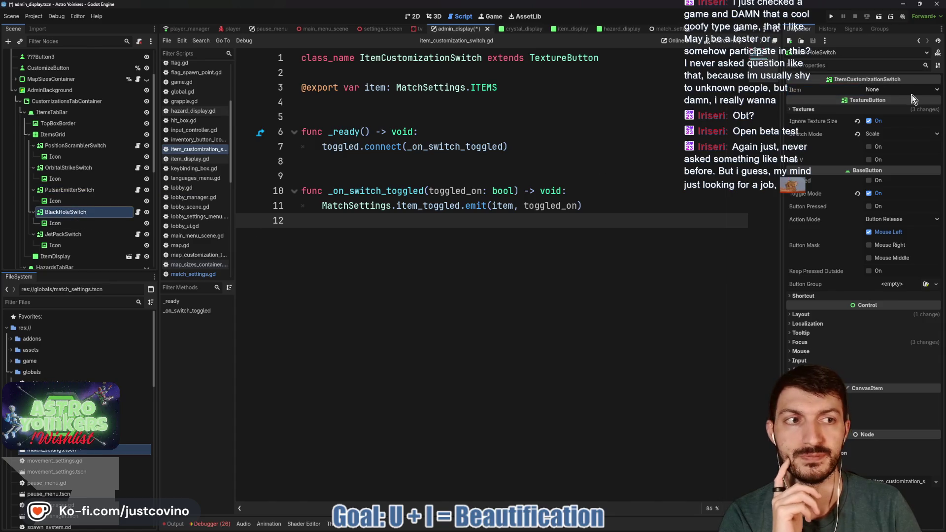
{"action": "left_click", "coordinate": [878, 90]}
{"action": "left_click", "coordinate": [887, 140]}
{"action": "left_click", "coordinate": [84, 235]}
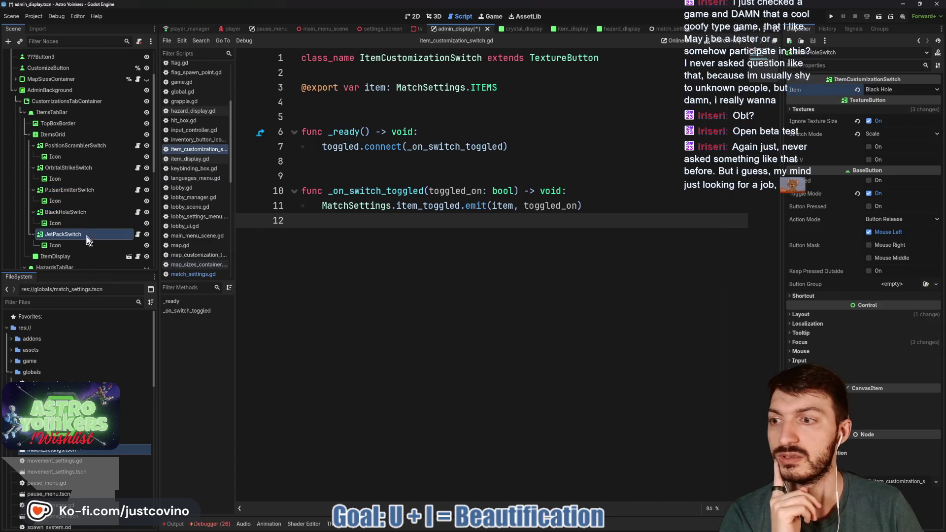